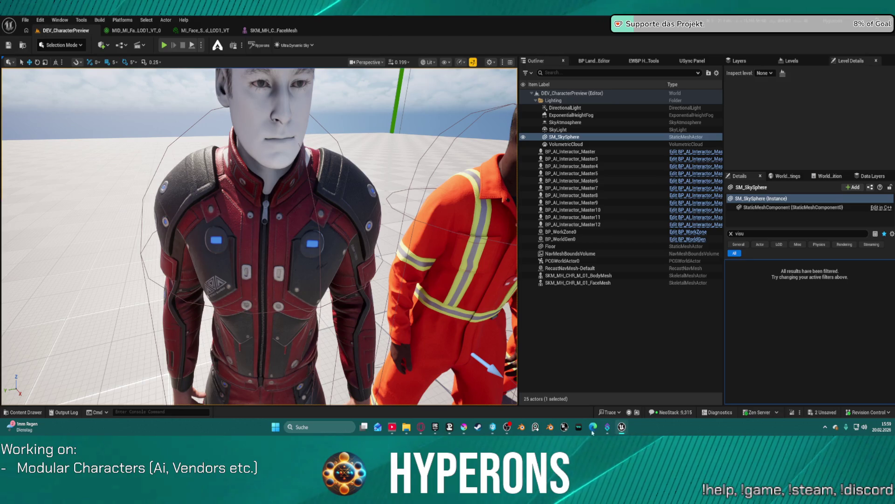
In Krita, group the MainFace, Hide3, Hide2, Ears and Hide_1 layers together
left_click(466, 428)
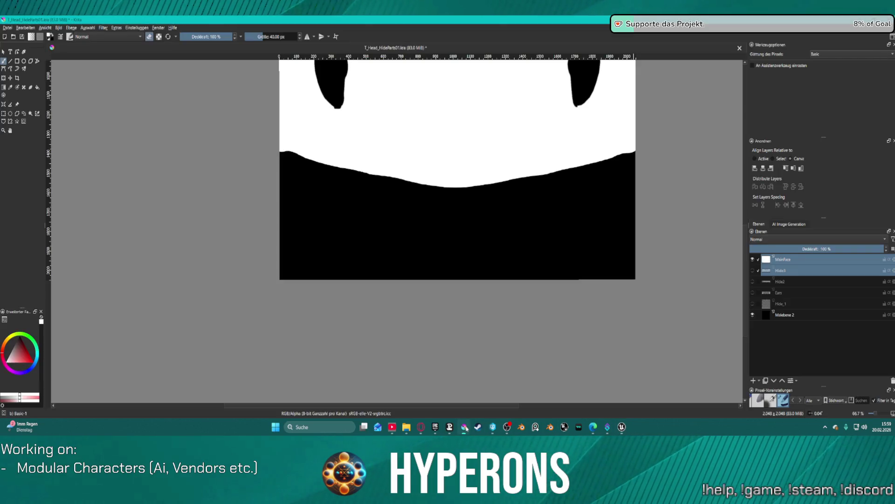
left_click(785, 293)
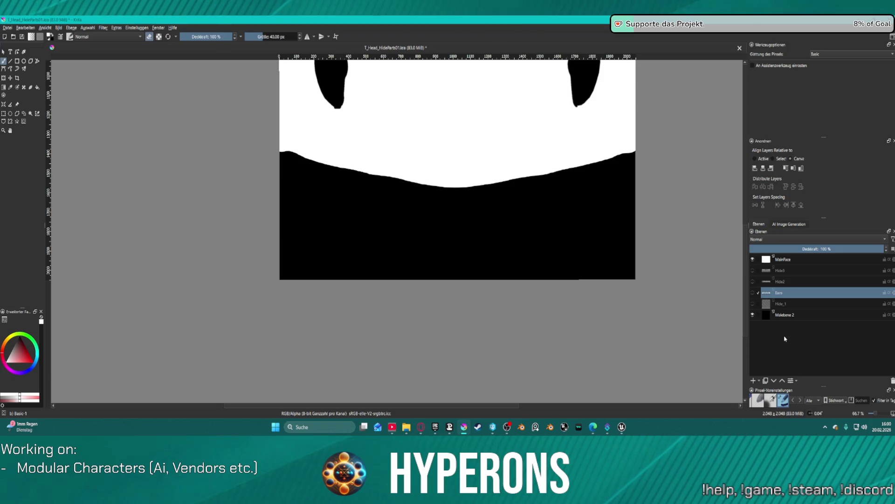
left_click(787, 305)
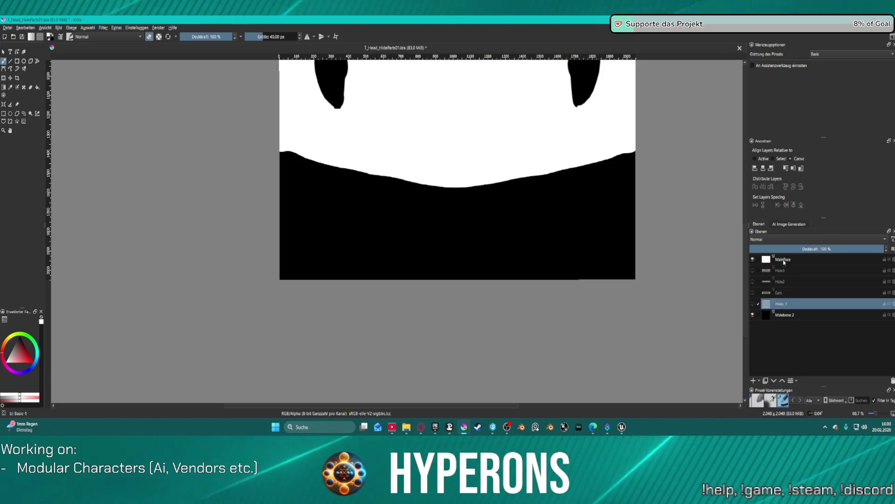
left_click(783, 262, "shift")
right_click(782, 261)
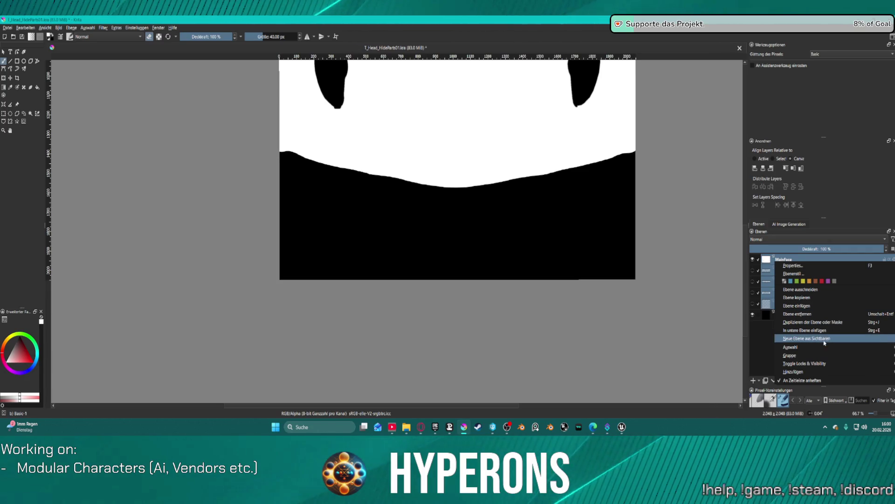
mouse_move(791, 356)
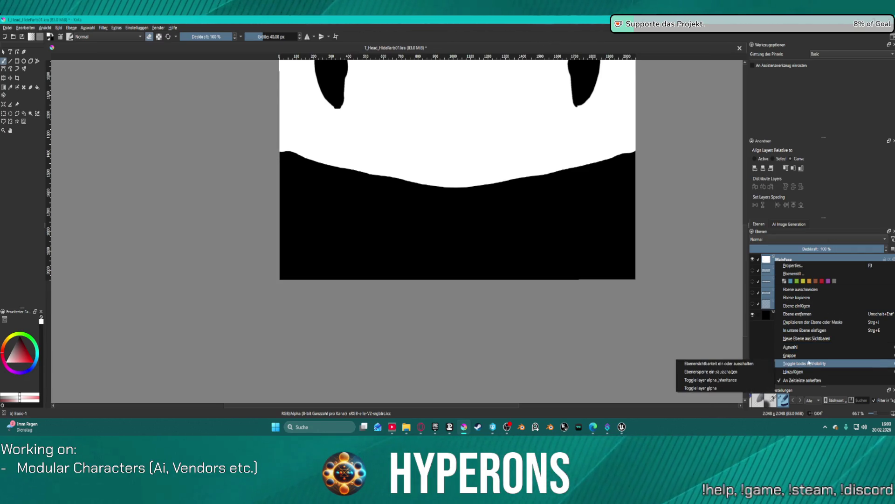
left_click(760, 355)
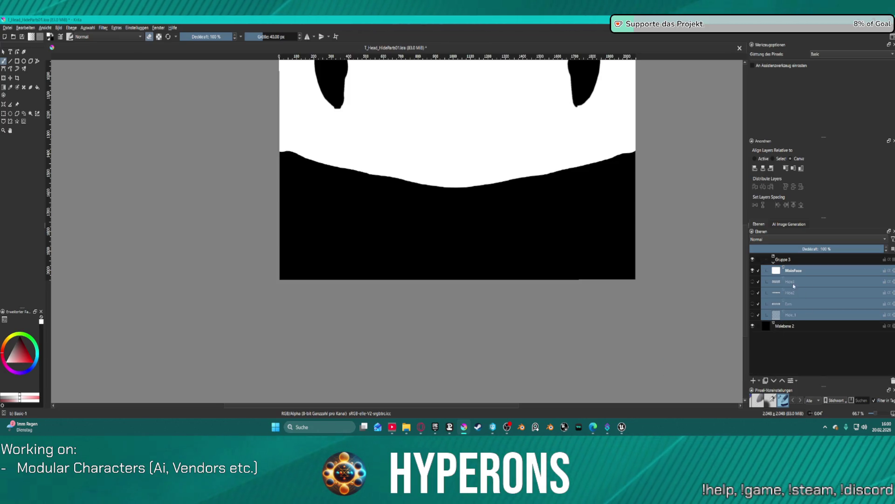
Name the new layer group 'Backup Main Textures'
left_click(782, 259)
double_click(787, 260)
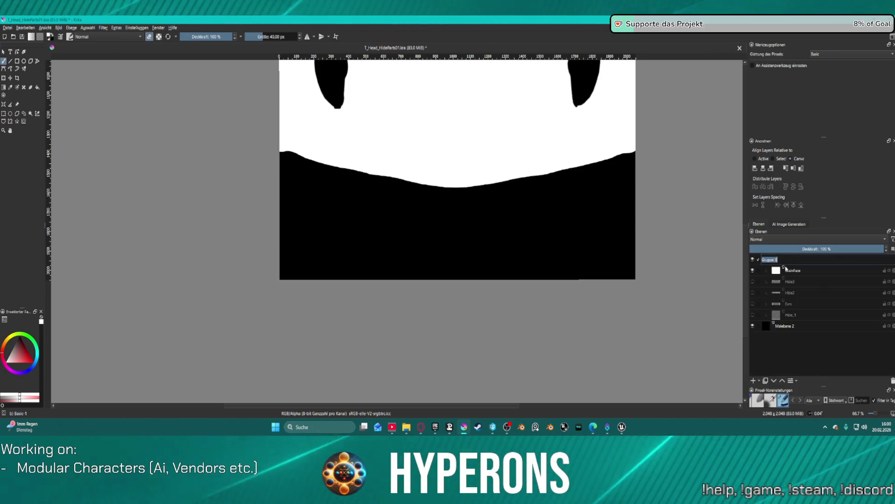
type("H")
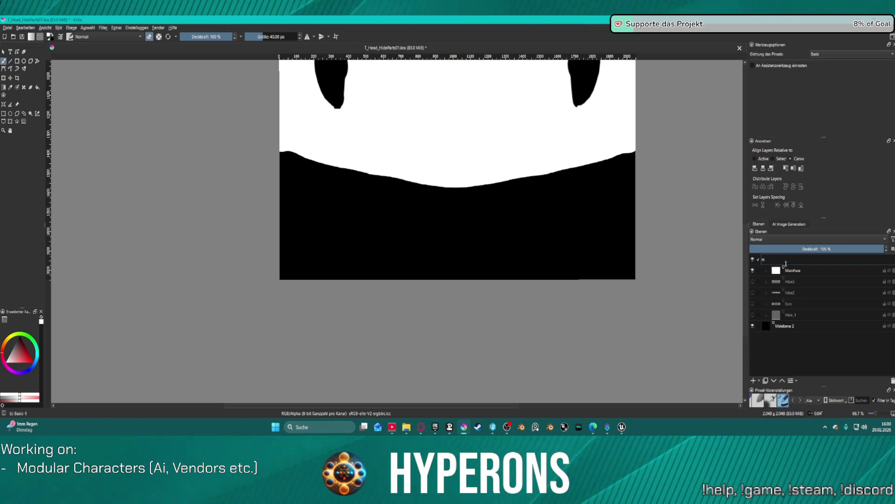
key("BackSpace")
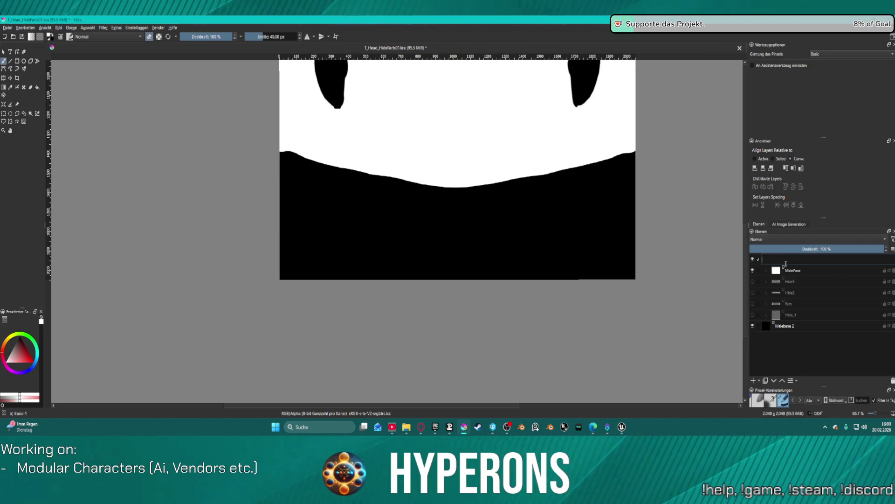
type("BAdup")
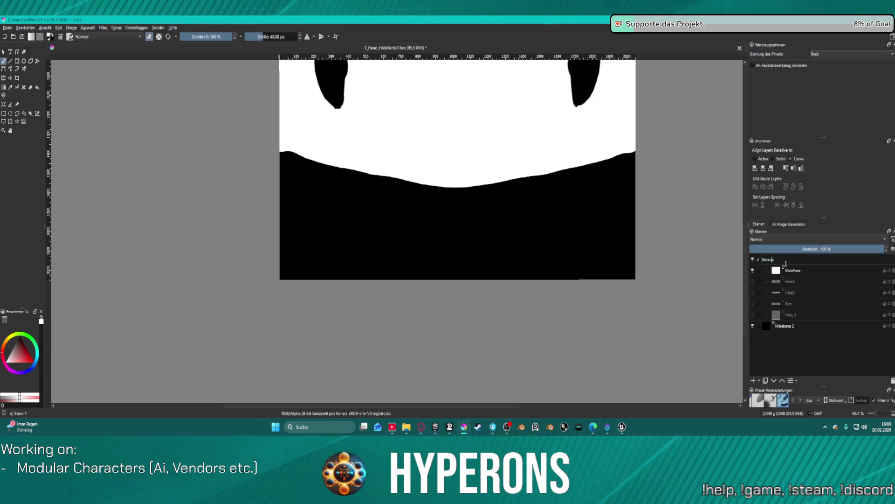
key("Left")
key("Left")
key("Left")
key("BackSpace")
type("a")
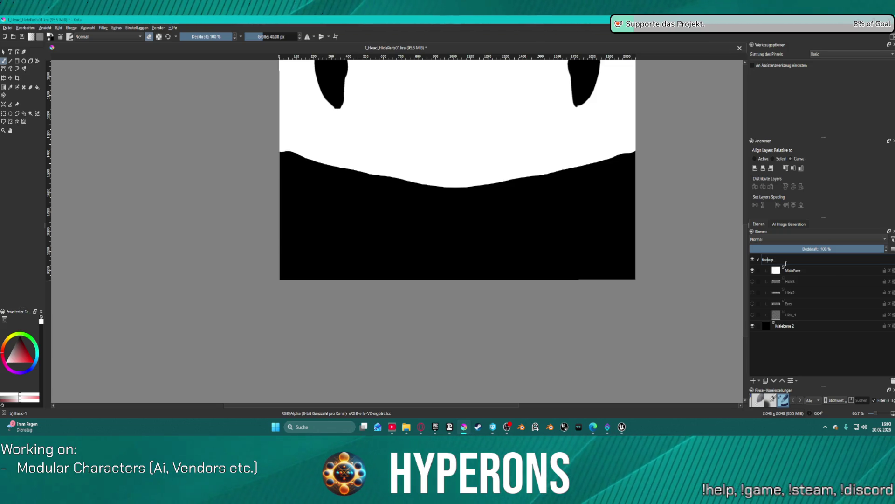
key("End")
type("/ma")
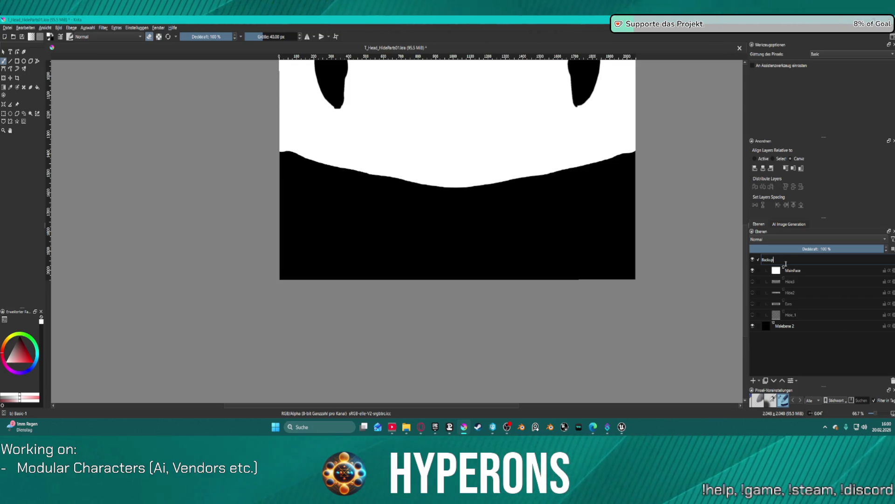
type(" Main")
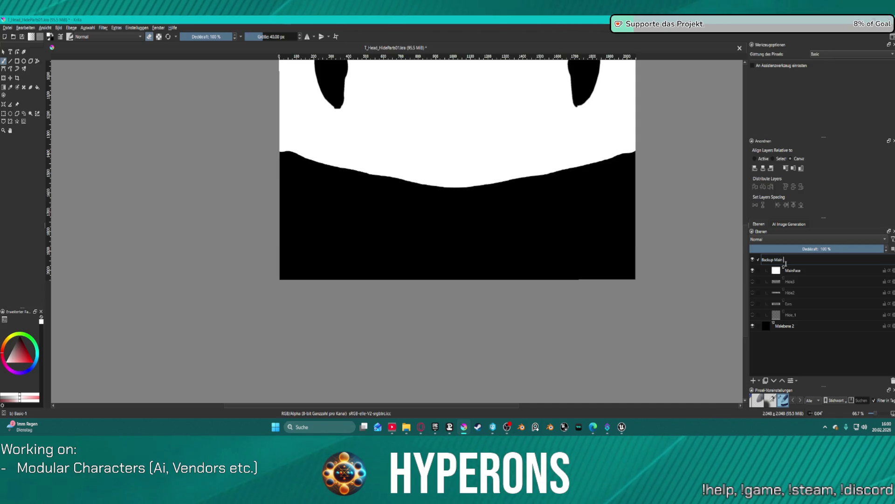
type("xtures")
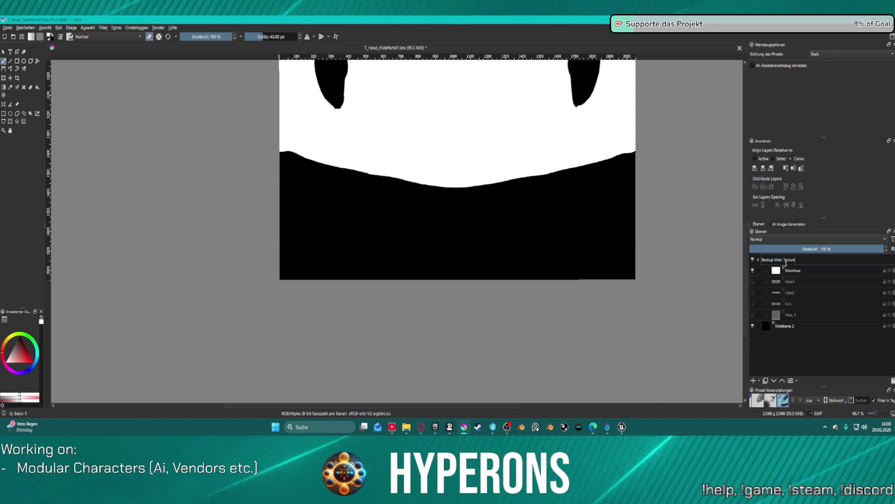
key("Return")
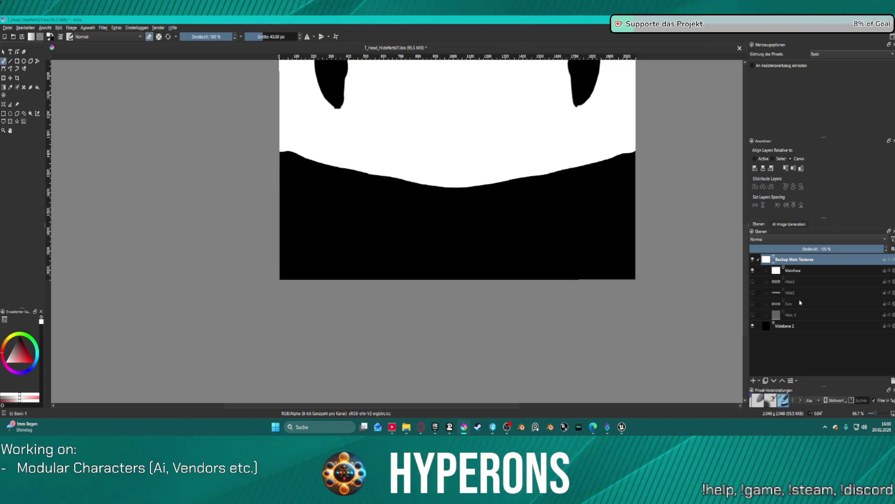
left_click(798, 292)
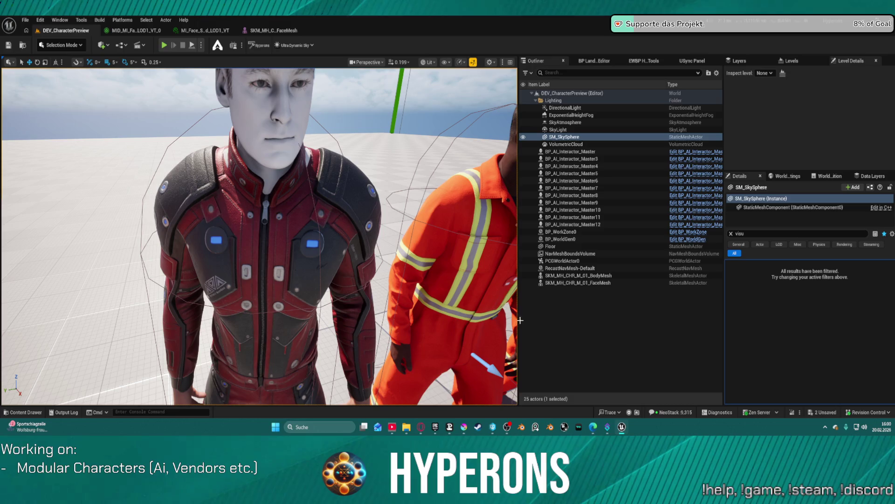
Look over the DEV_CharacterPreview level in Unreal, then bring Krita back to the front
mouse_move(622, 427)
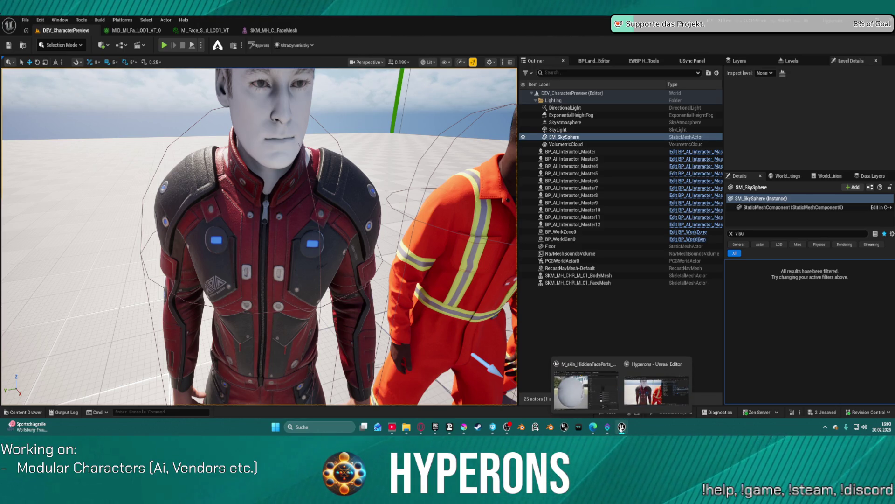
left_click(464, 427)
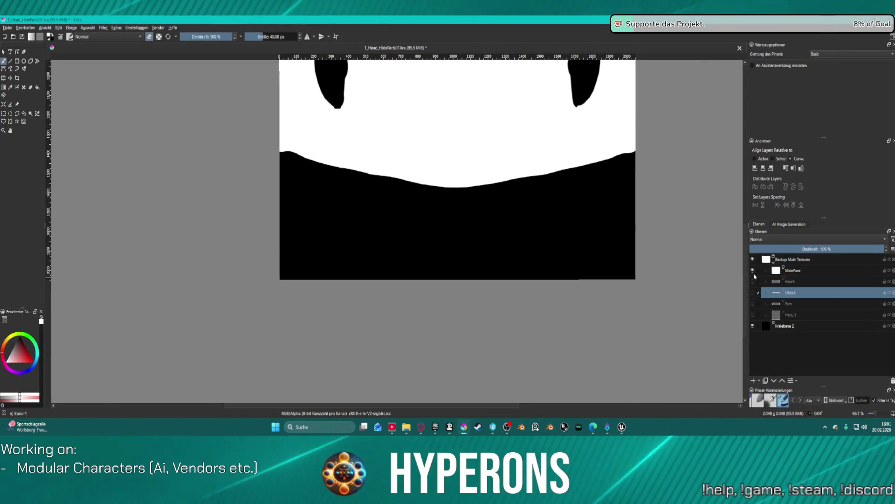
Hide MainFace, show the Hide_1 and Hide2 masks, and move Ears above Hide3
left_click(753, 270)
left_click(753, 315)
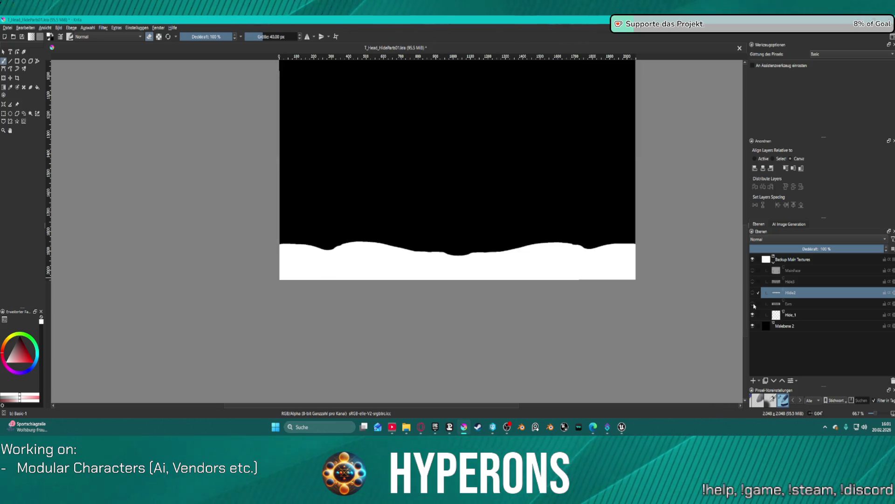
left_click(752, 304)
left_click(753, 304)
left_click(753, 293)
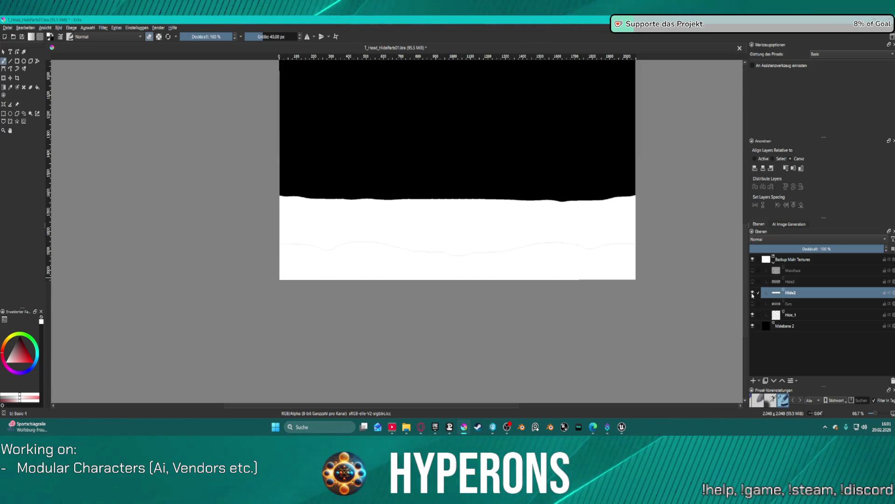
mouse_move(764, 305)
left_mouse_down()
mouse_move(793, 300)
mouse_move(806, 283)
left_mouse_up()
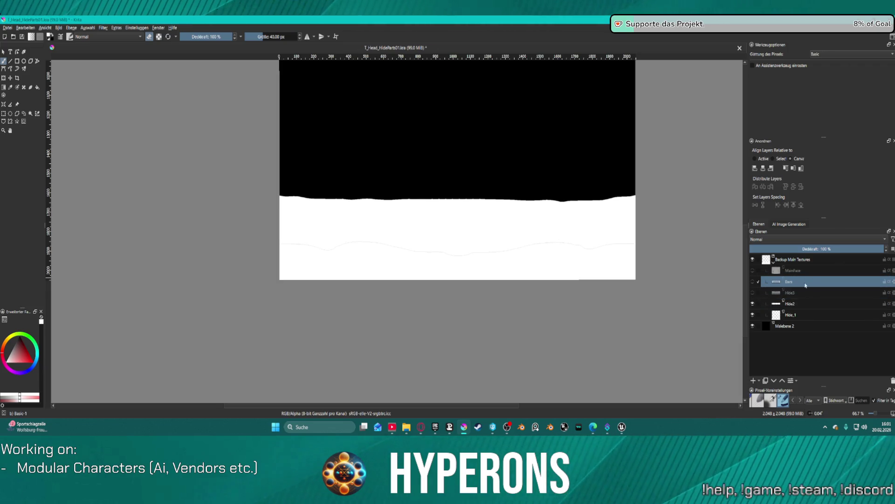
Duplicate the Hide2 and Hide_1 layers
scroll(464, 229, "down", 3)
scroll(551, 204, "up", 3)
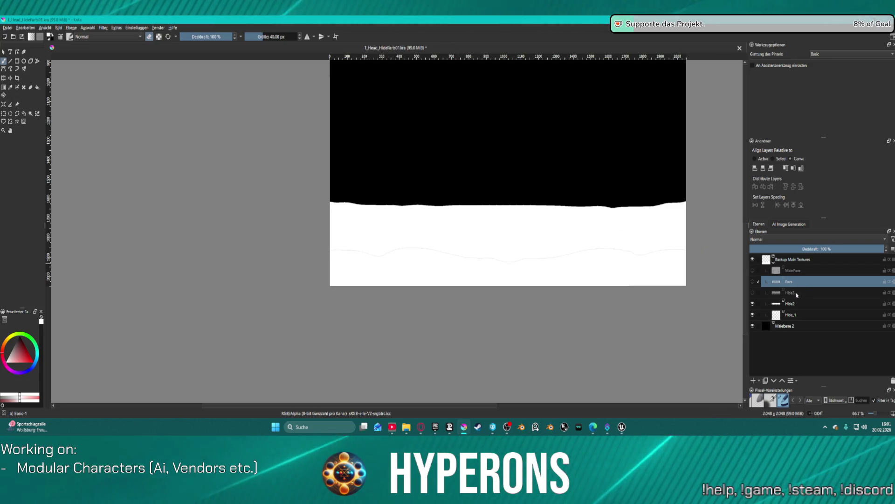
key("Page_Down")
left_click(803, 307)
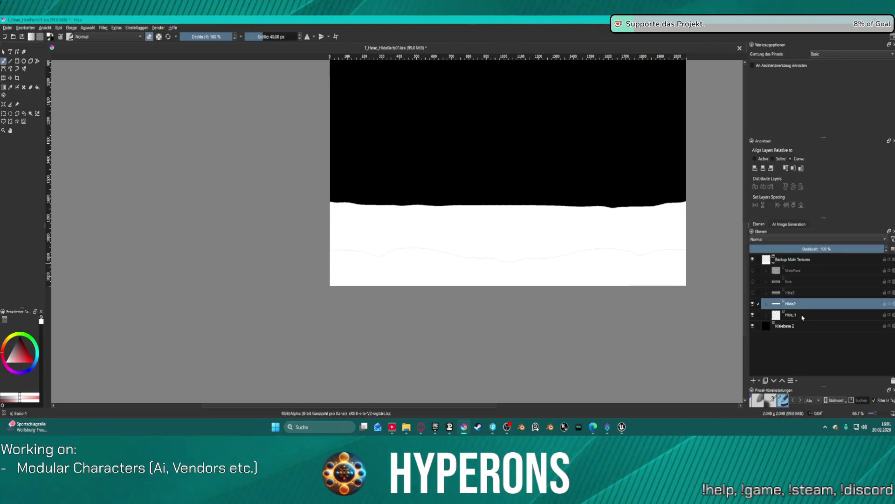
left_click(803, 316, "shift")
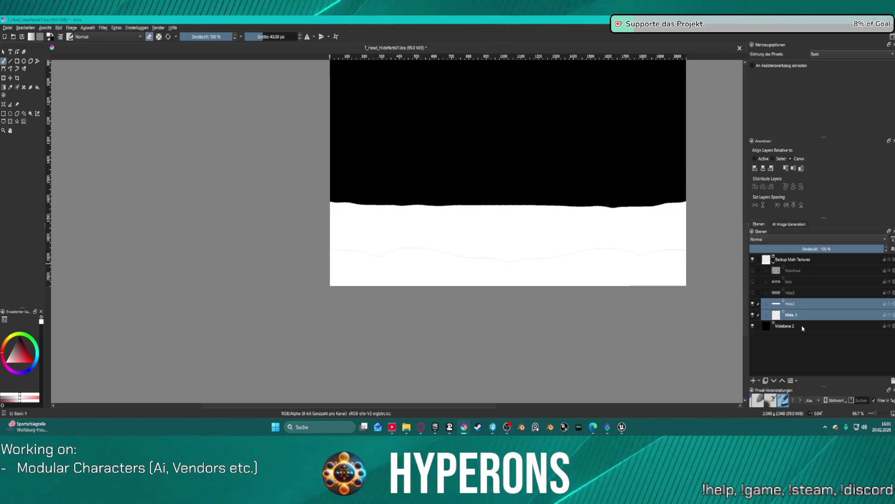
key("ctrl+j")
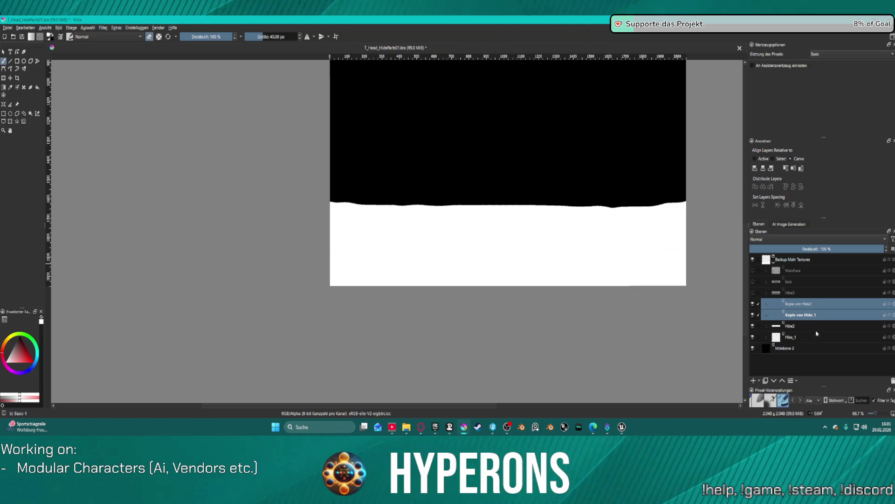
Move the two layer copies to the top of the stack and group them
left_click_drag(795, 304, 809, 267)
left_click(774, 284)
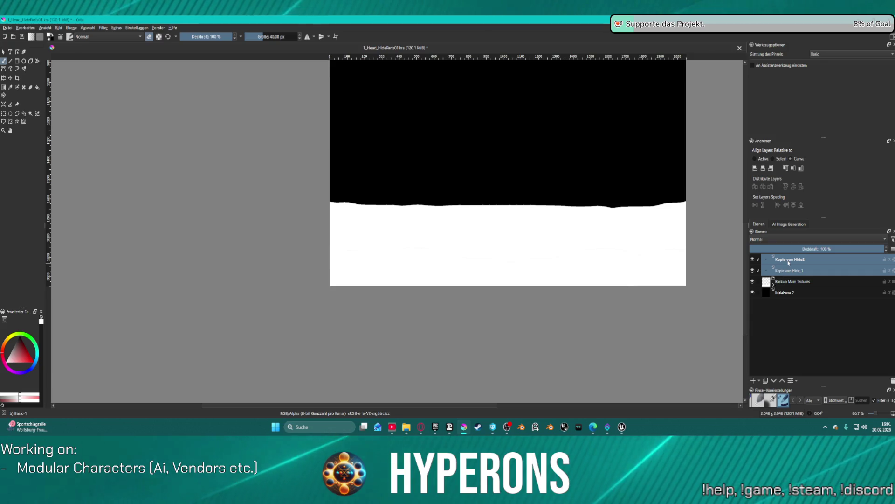
right_click(776, 261)
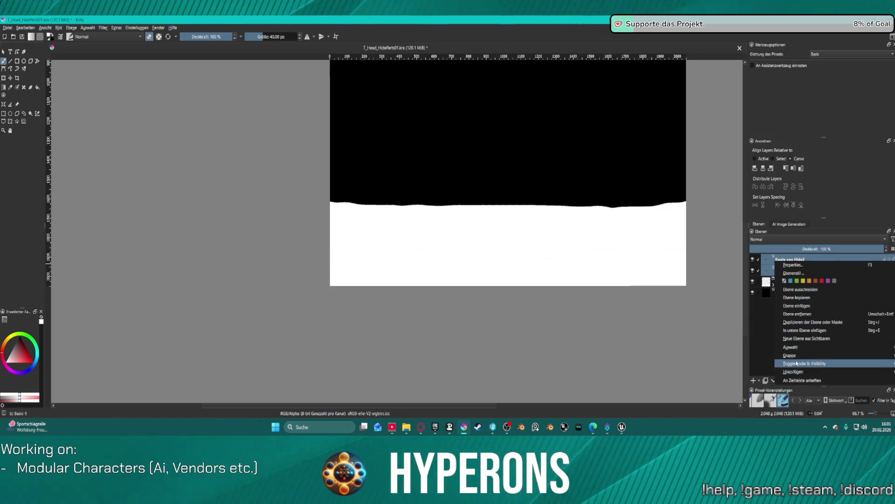
mouse_move(793, 355)
left_click(722, 363)
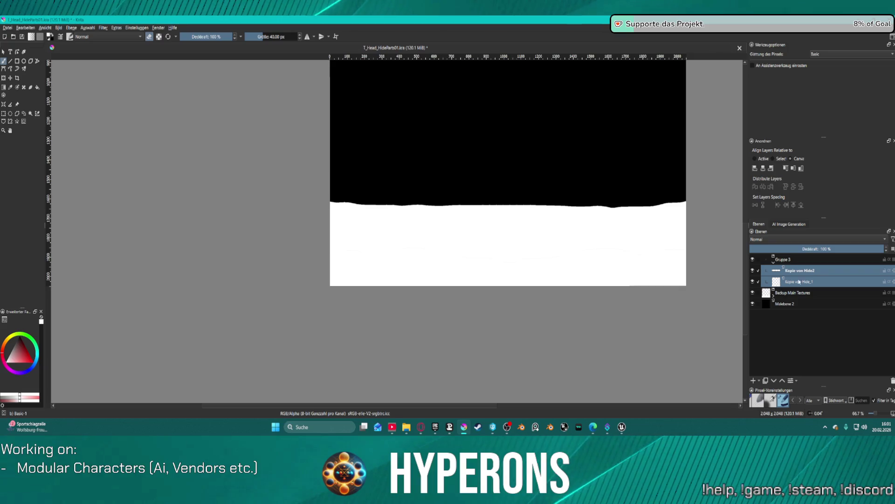
Rename the new group to M_04
double_click(783, 260)
type("M_04")
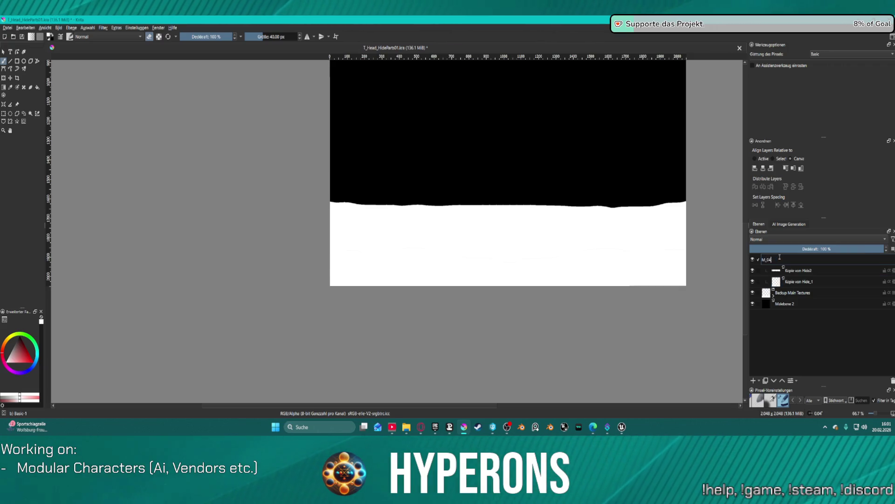
key("Return")
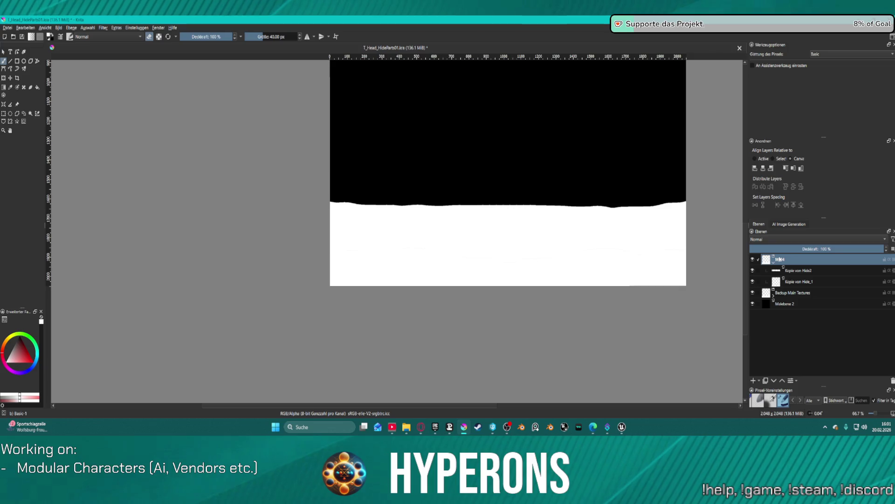
left_click(805, 282)
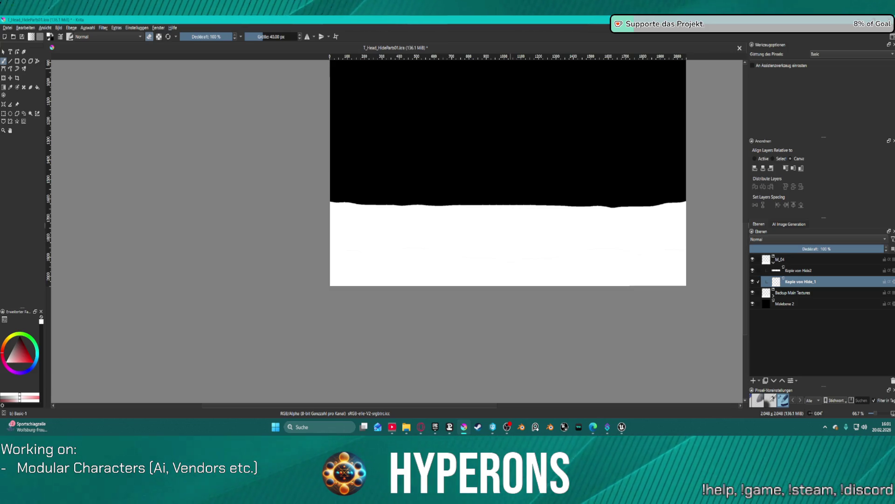
key("alt+Tab")
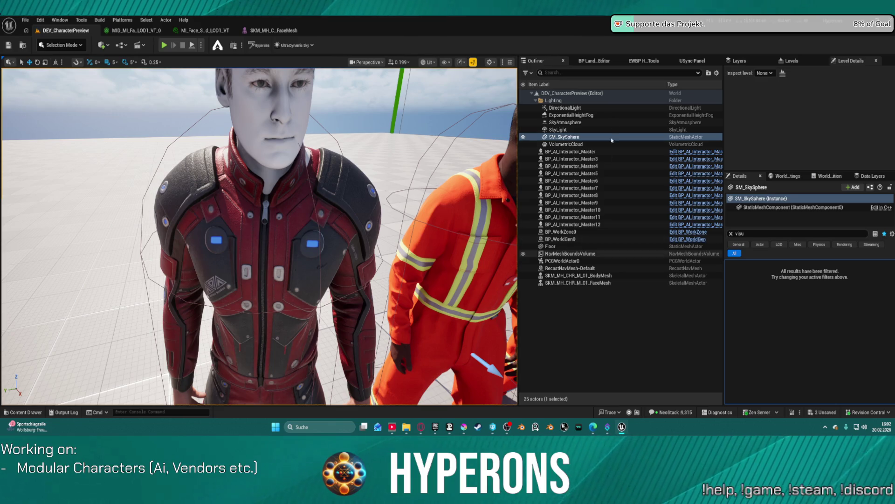
left_click(278, 32)
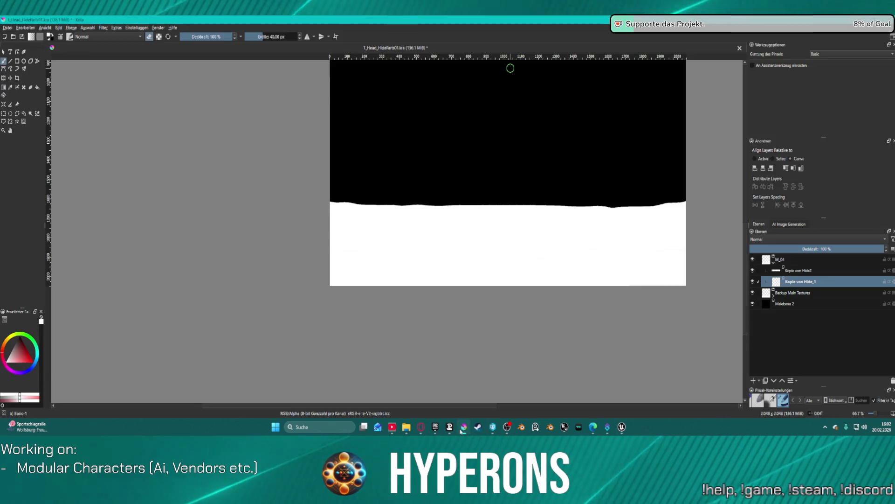
left_click(464, 427)
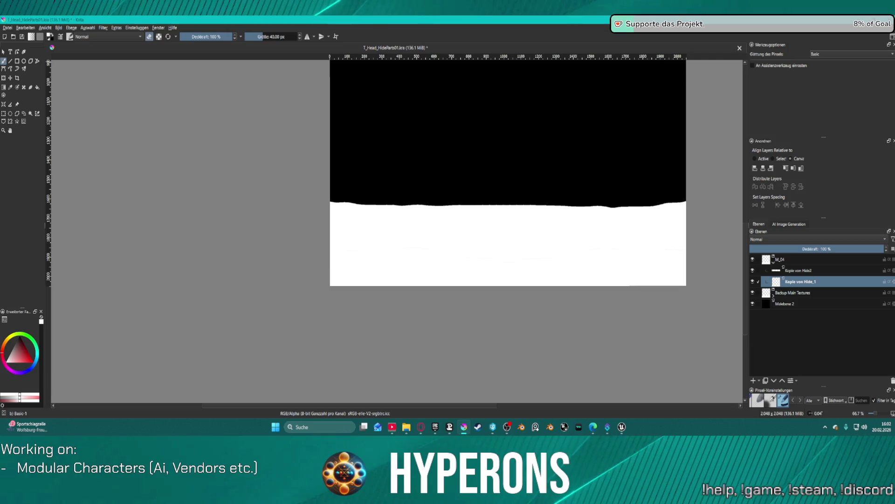
Import T_Head_HideParts01.png from File Explorer into the document as a new layer
key("super+e")
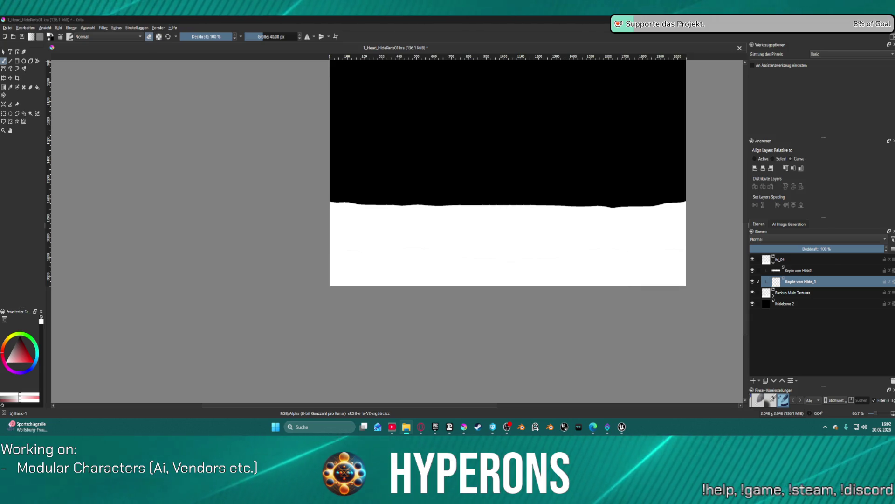
mouse_move(0, 187)
left_mouse_down()
mouse_move(412, 185)
mouse_move(302, 216)
left_mouse_up()
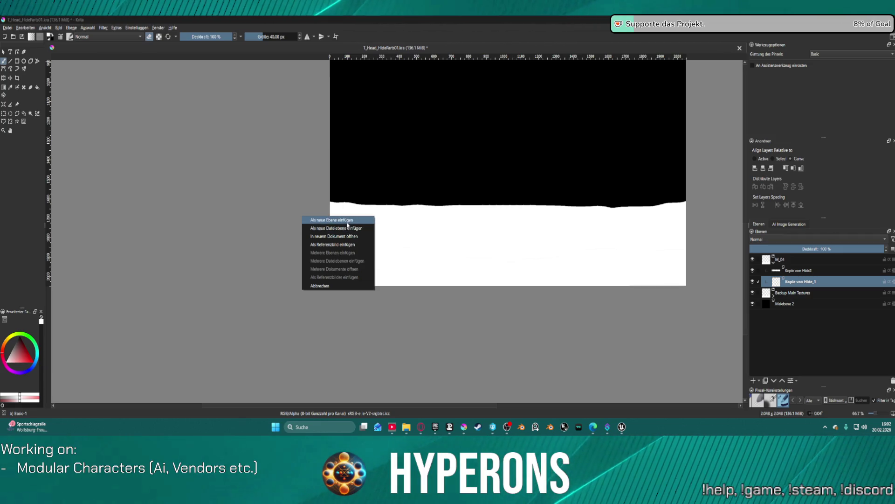
left_click(346, 228)
scroll(500, 187, "down", 2)
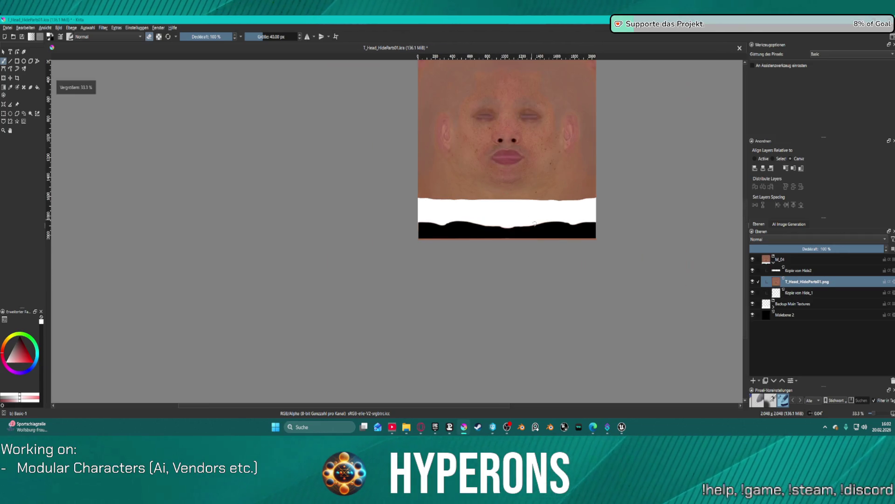
scroll(595, 163, "up", 1)
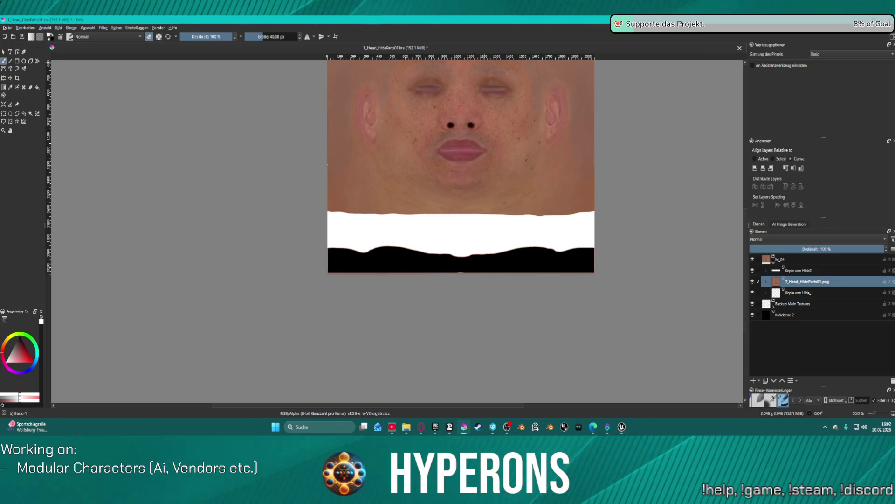
Import T_Head_HideParts_Ears.PNG as a new layer as well
mouse_move(894, 131)
left_mouse_down()
mouse_move(522, 128)
mouse_move(338, 171)
mouse_move(500, 157)
left_mouse_up()
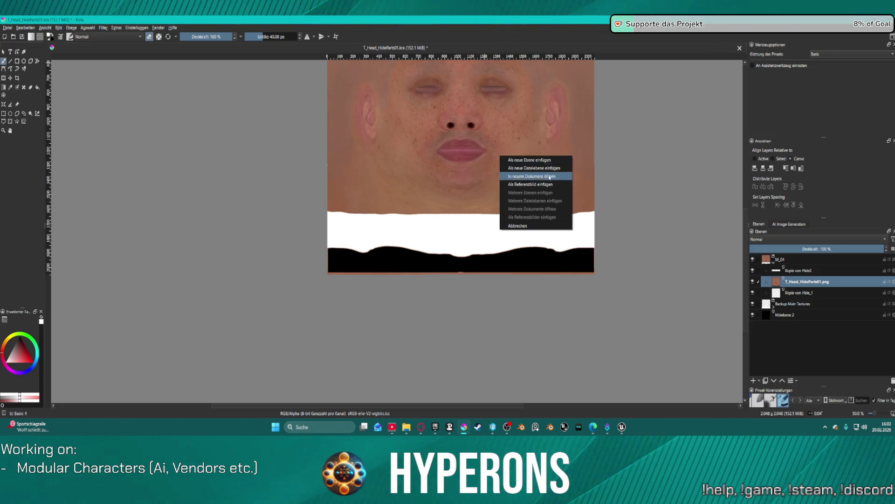
left_click(529, 160)
left_click(817, 295)
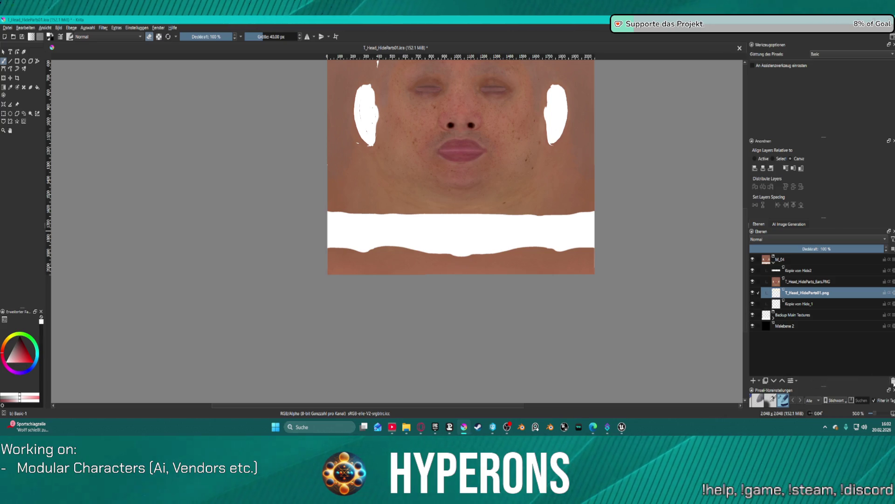
Delete the T_Head_HideParts01.png layer and move the ears layer below Backup Main Textures
left_click(892, 380)
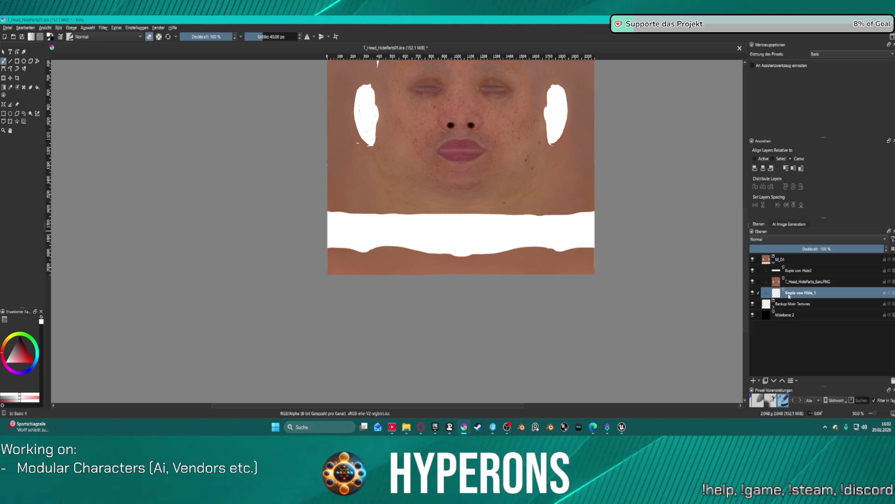
left_click_drag(801, 282, 821, 316)
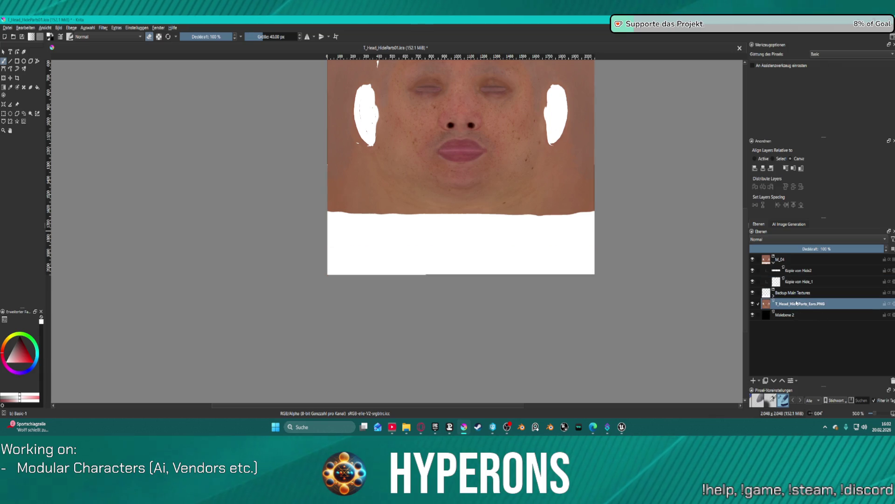
left_click(751, 305)
left_click(751, 305)
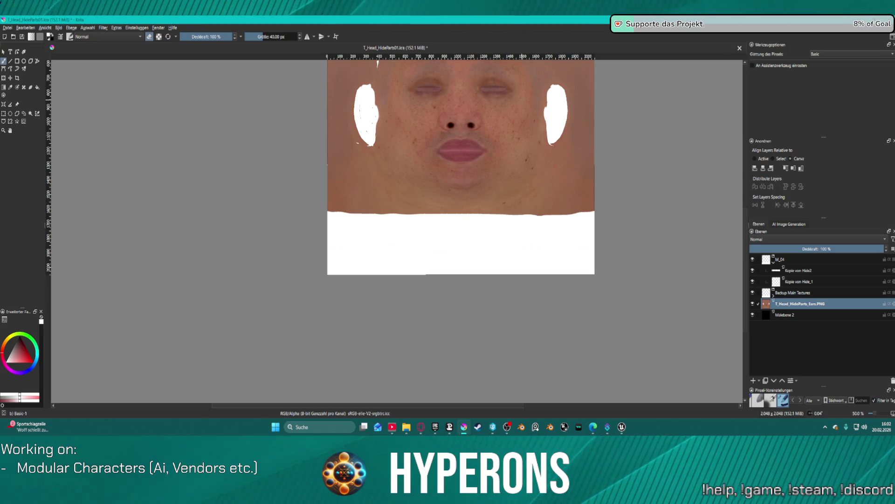
scroll(378, 201, "up", 1)
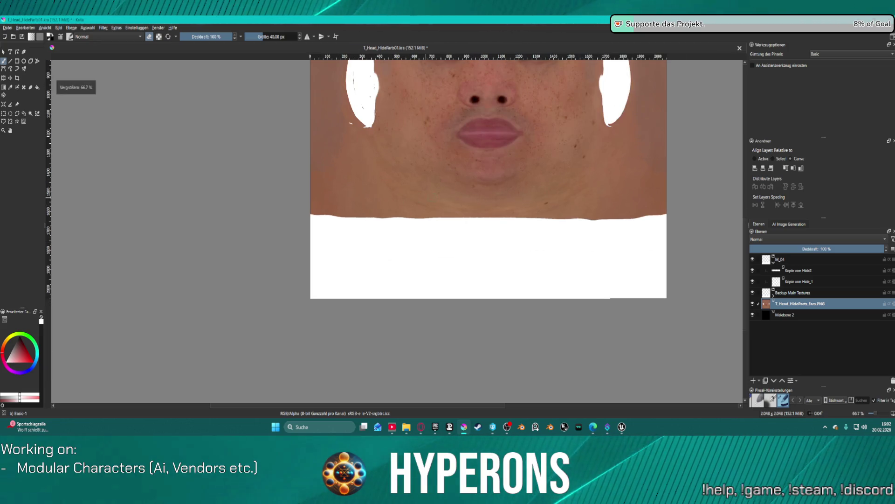
scroll(507, 223, "down", 1)
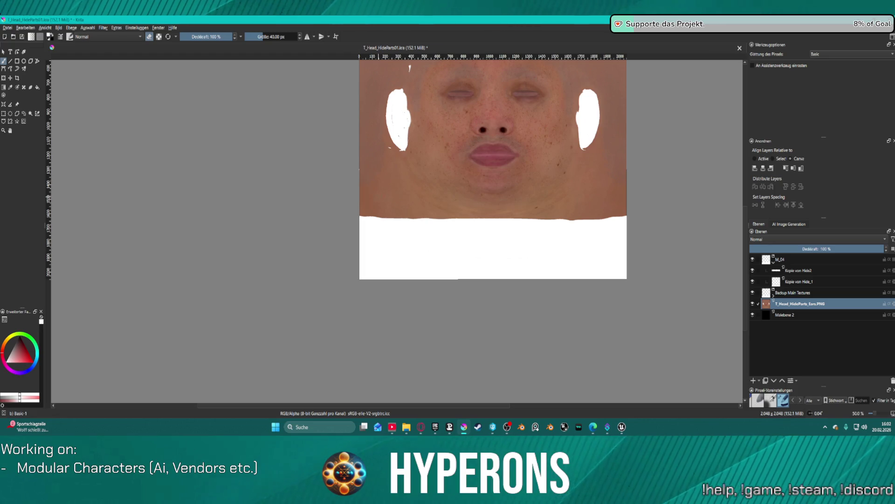
Hide the Backup Main Textures group and check the Kopie von Hide2 layer
left_click(752, 292)
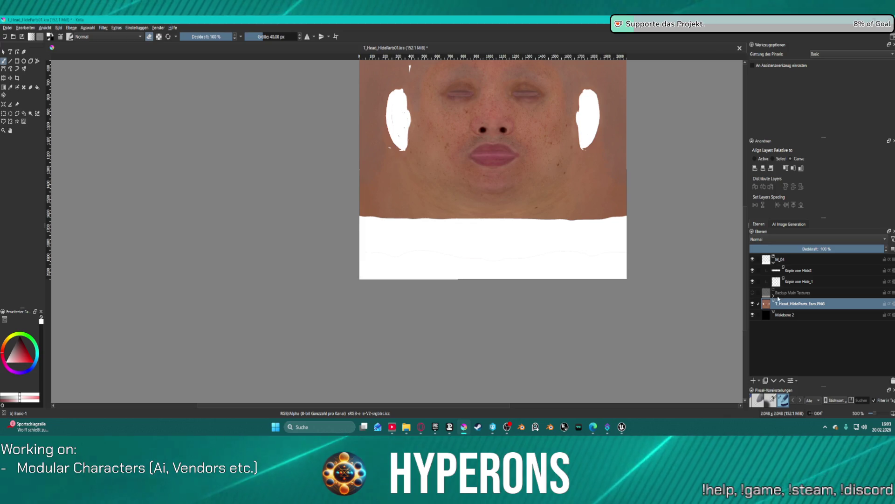
left_click(797, 274)
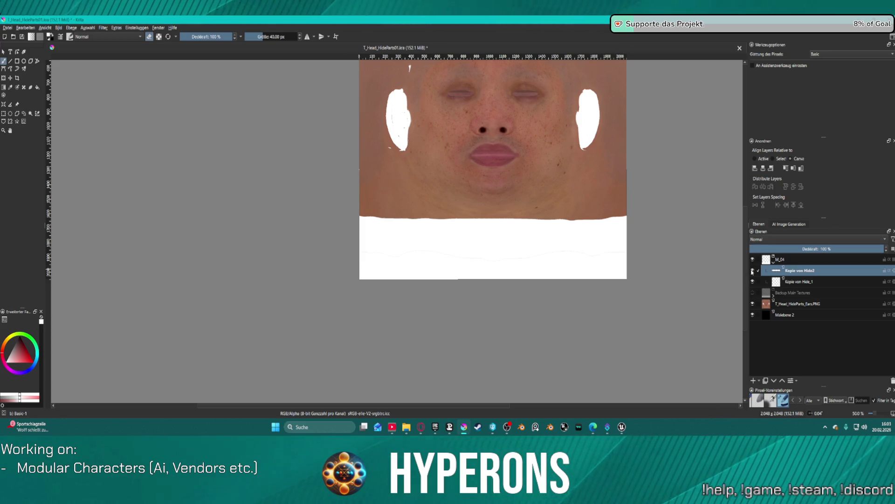
left_click(752, 270)
Restore visibility of Kopie von Hide2 and Kopie von Hide_1, and turn off eraser mode
left_click(752, 270)
left_click(751, 283)
left_click(752, 283)
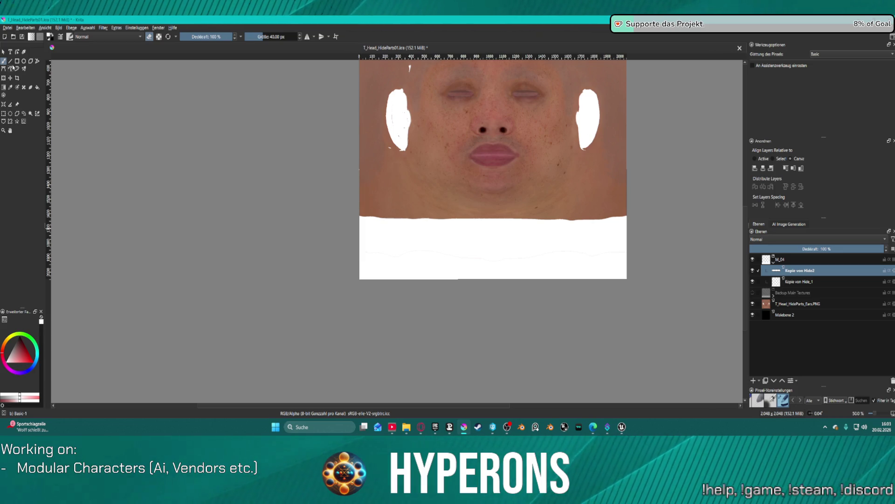
key("e")
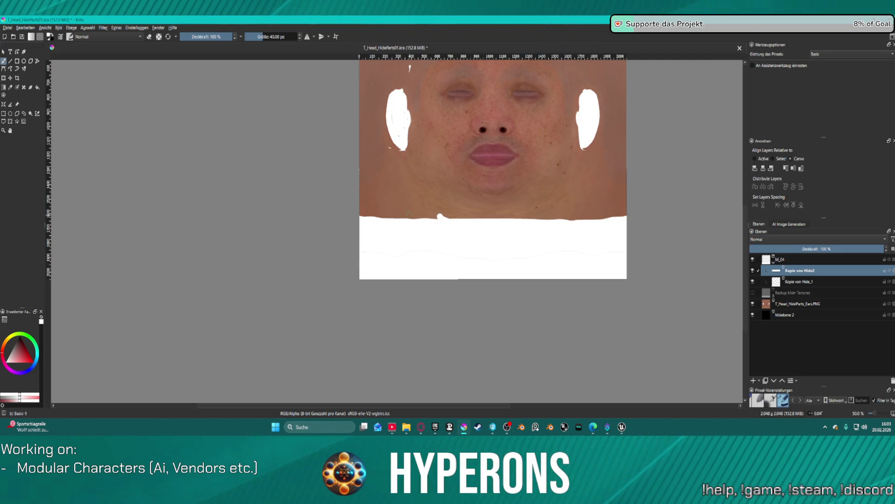
Paint brown skin over the white area under the chin with a ~104 px brush, rounding the contour
left_click_drag(439, 218, 533, 221)
mouse_move(471, 226)
left_mouse_down()
mouse_move(523, 238)
mouse_move(478, 256)
left_mouse_up()
left_click(270, 39)
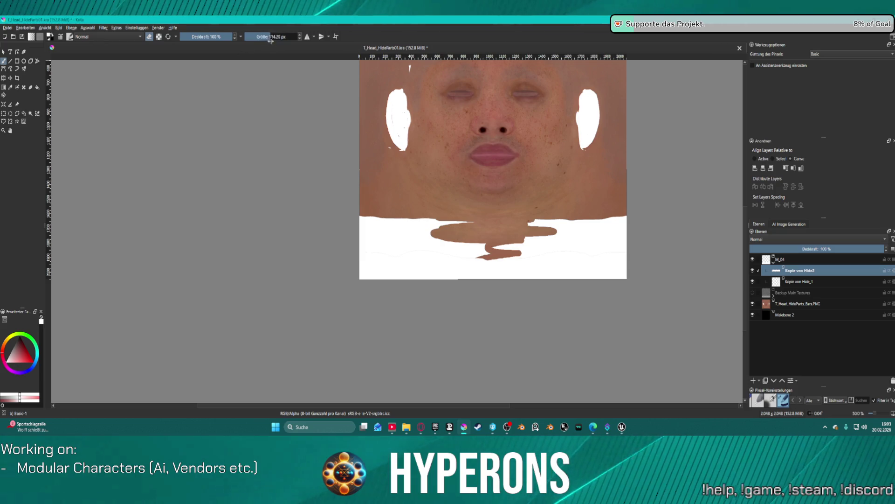
left_click_drag(544, 236, 444, 237)
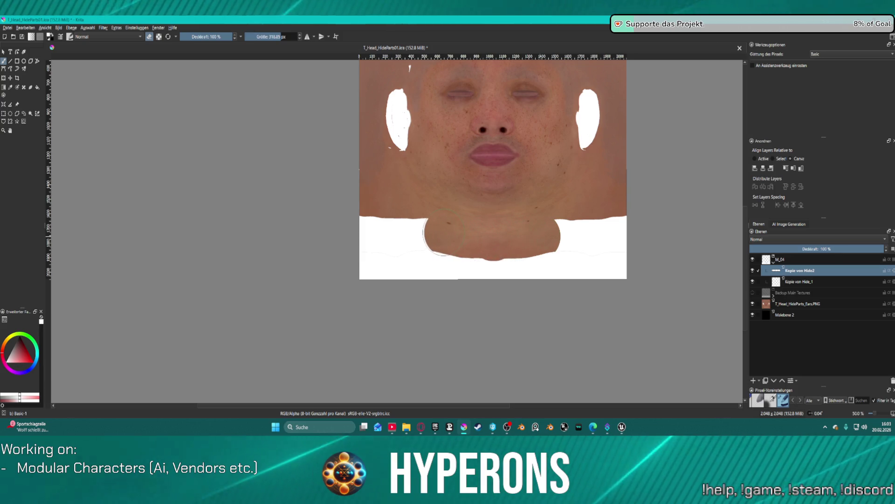
left_click_drag(541, 248, 551, 238)
left_click_drag(438, 236, 436, 235)
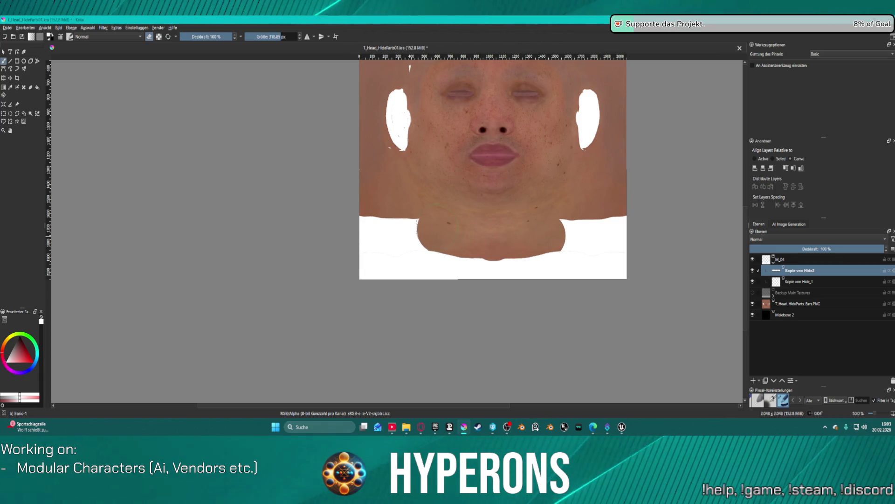
left_click_drag(551, 231, 552, 233)
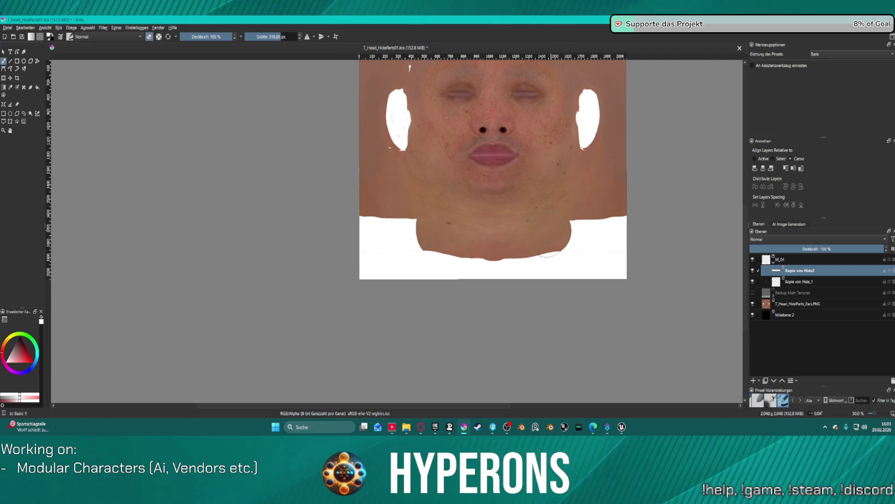
left_click_drag(407, 227, 401, 225)
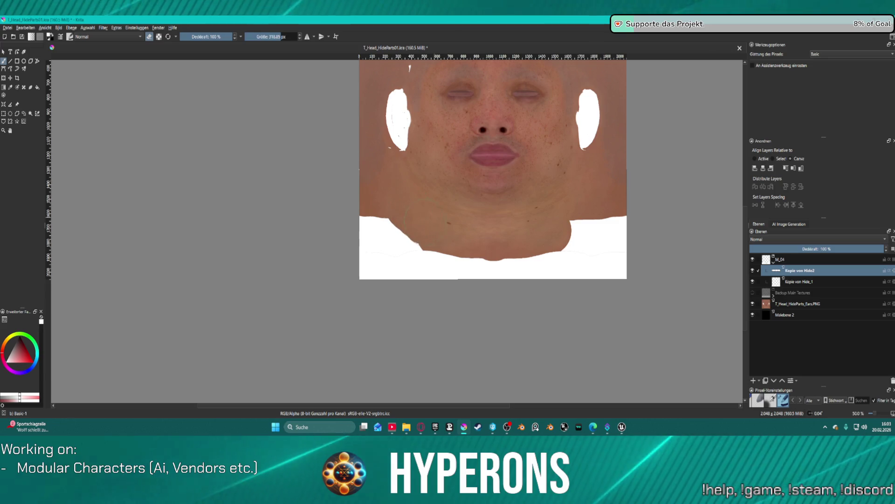
left_click_drag(566, 233, 589, 206)
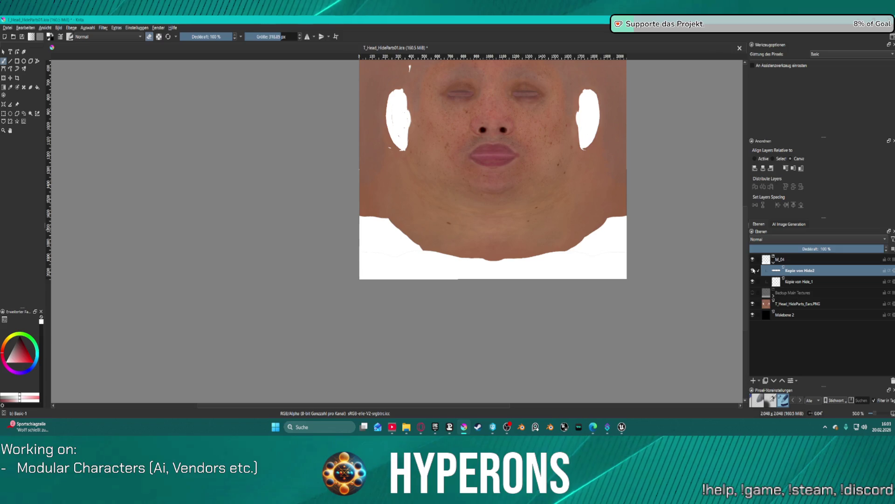
Toggle Kopie von Hide2 and Kopie von Hide_1 on and off to compare the result
left_click(753, 271)
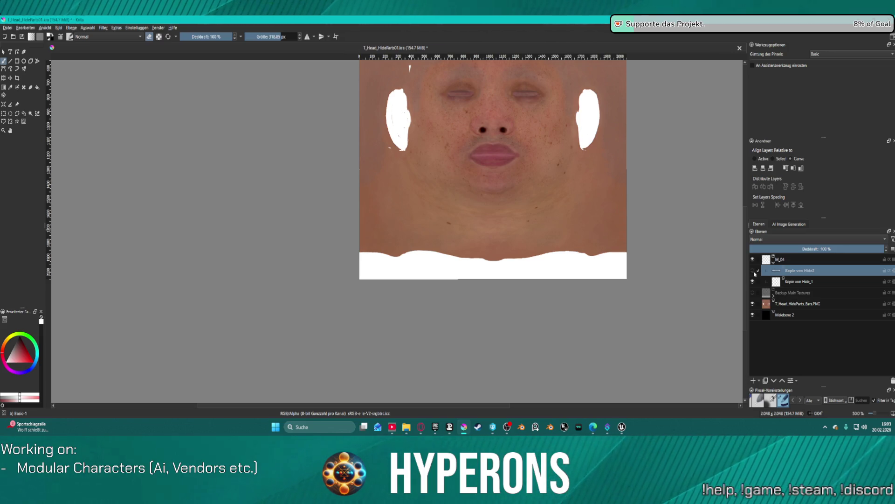
left_click(753, 272)
left_click(753, 272)
left_click(753, 282)
left_click(753, 282)
left_click(752, 272)
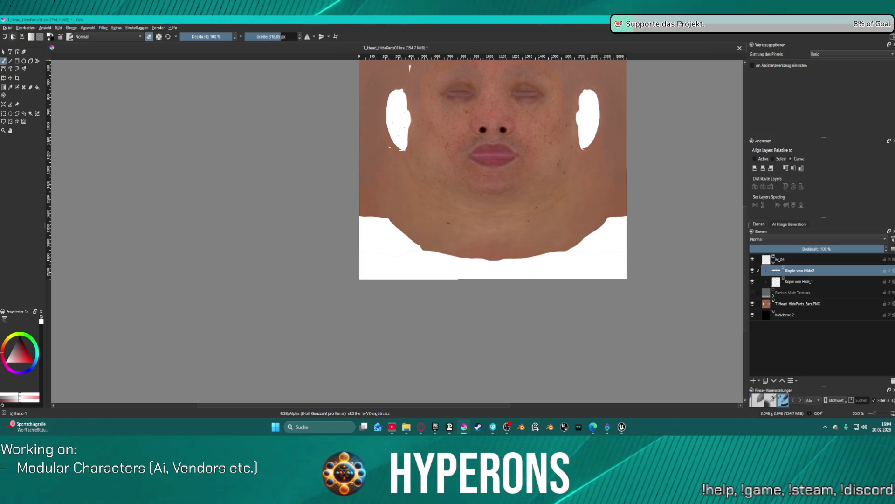
left_click(7, 28)
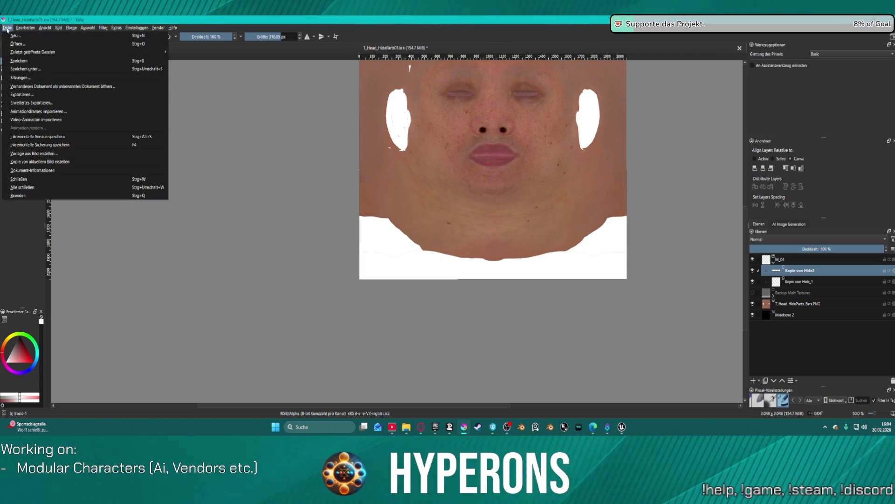
Hide the face texture layer, export the mask as T_Head_HideParts_M_04.png, and return to Unreal
left_click(7, 29)
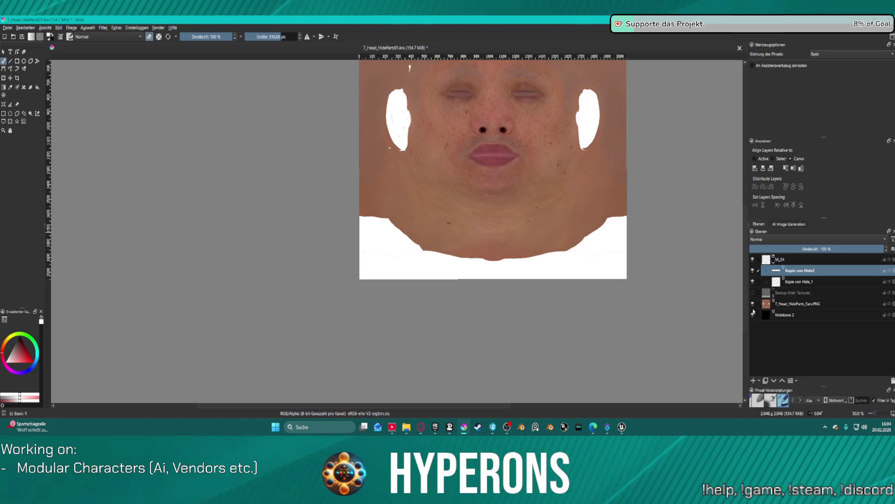
left_click(752, 306)
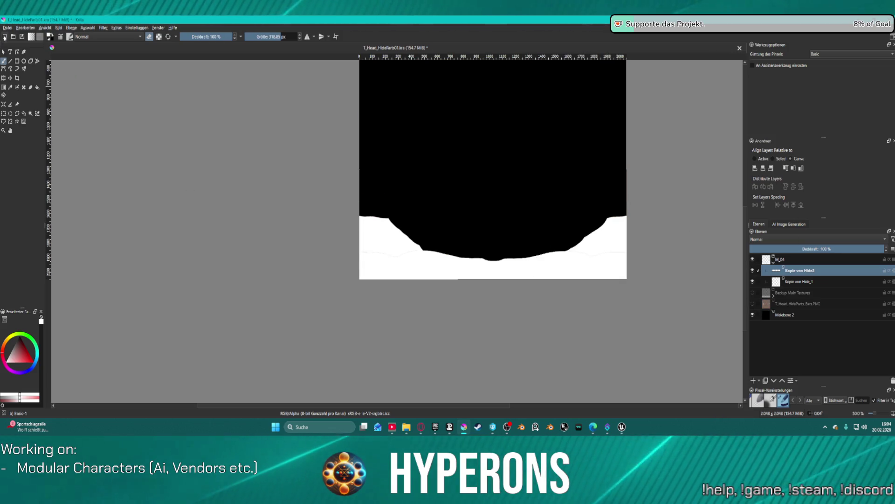
left_click(7, 28)
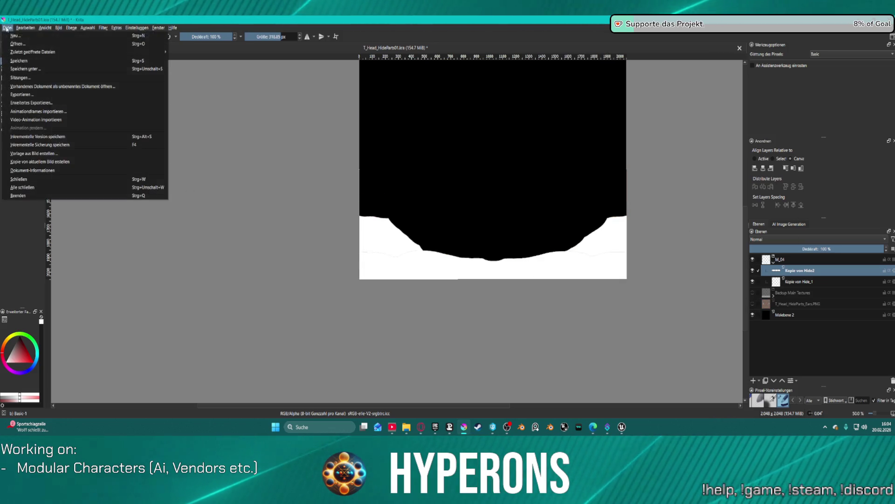
left_click(63, 94)
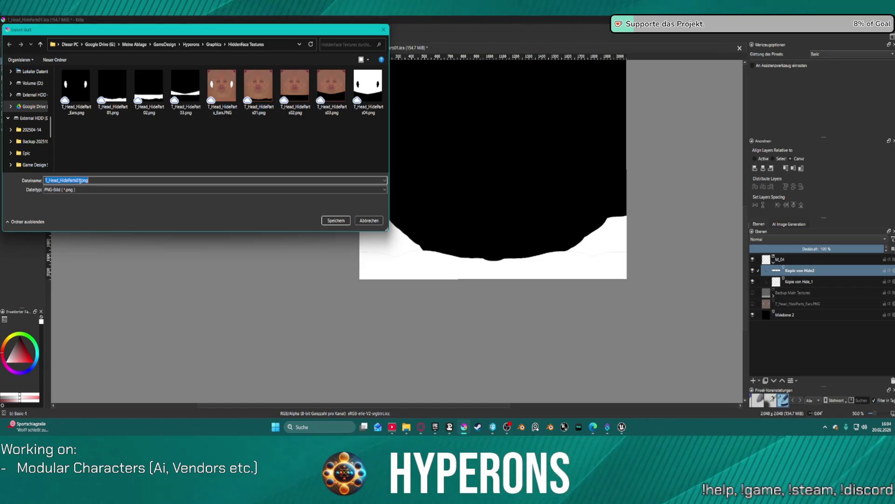
left_click_drag(80, 180, 76, 180)
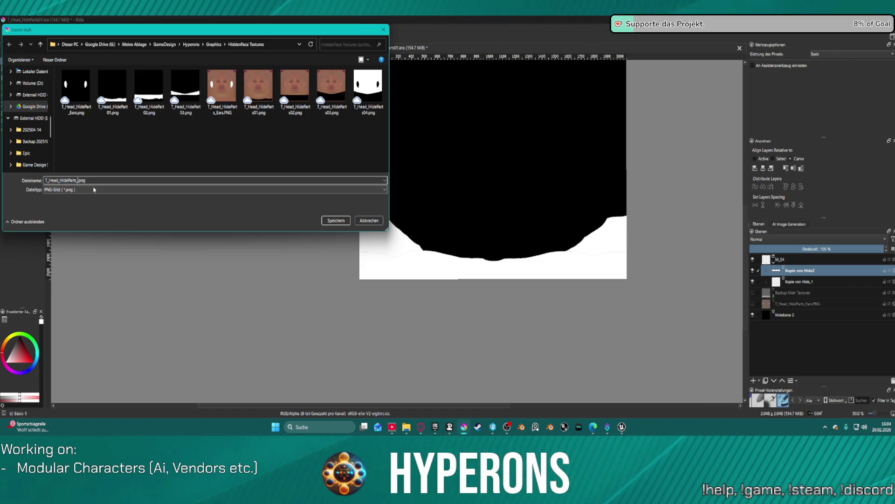
key("Return")
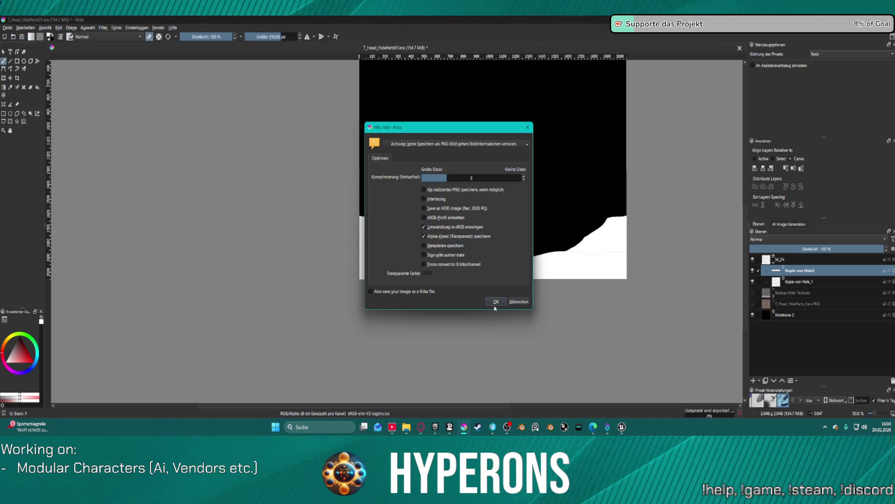
left_click(495, 303)
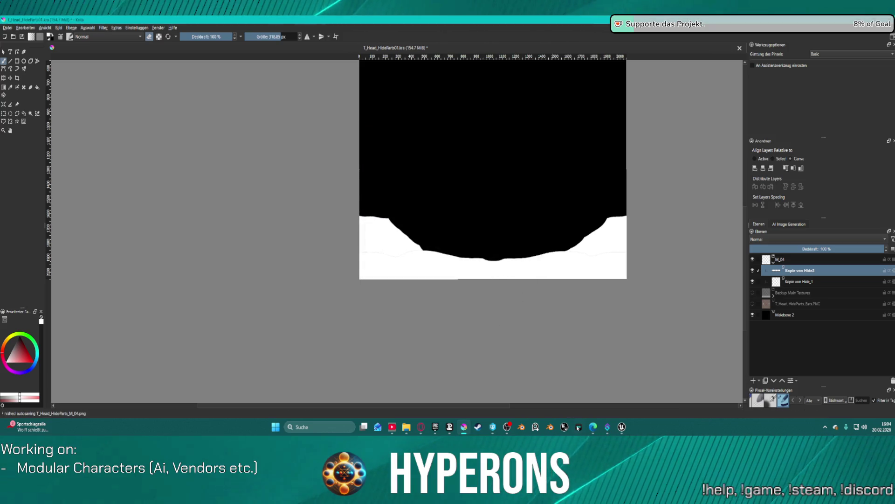
mouse_move(620, 427)
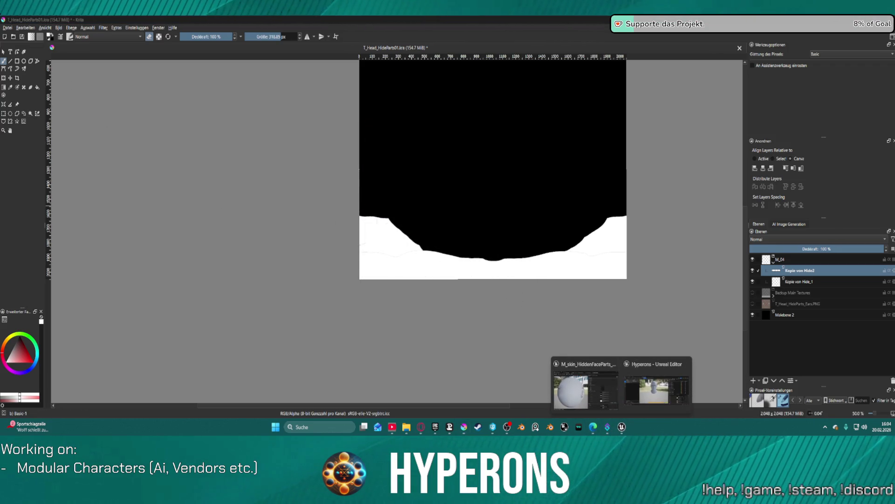
left_click(657, 387)
In the Content Drawer, browse to MH_HiddenBodyParts > Data > Textures to view the mask textures
key("ctrl+space")
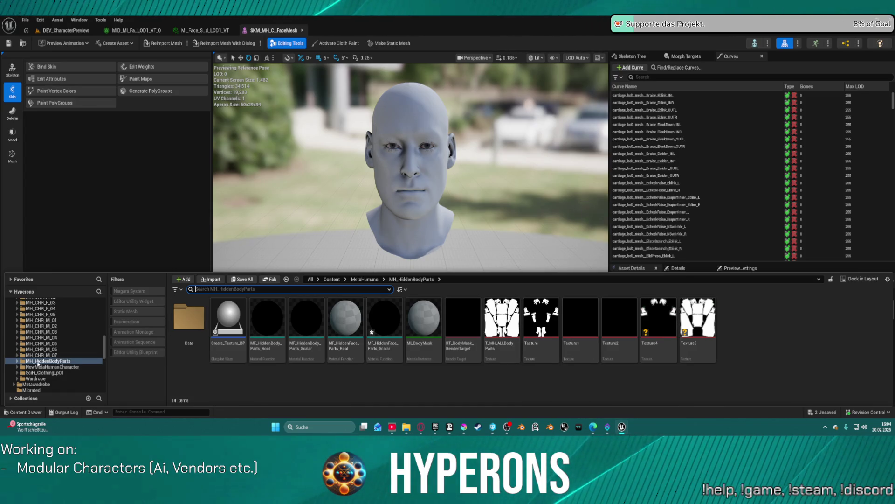
double_click(51, 360)
left_click(35, 367)
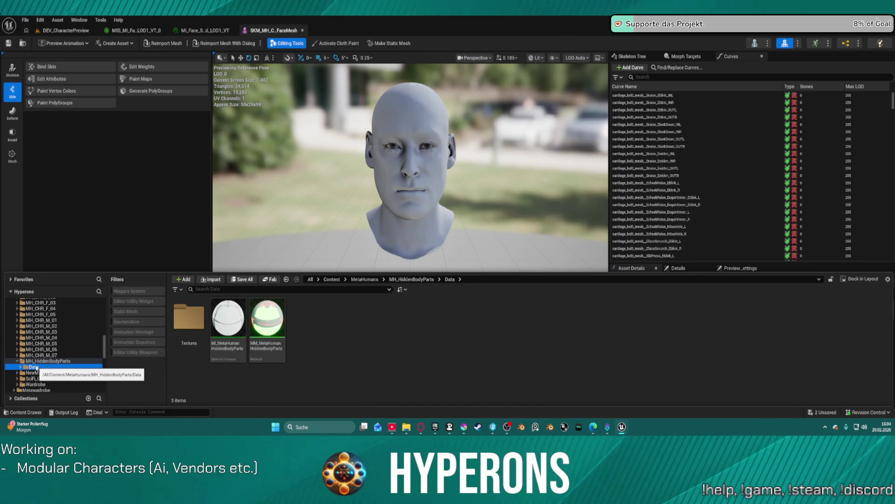
double_click(188, 324)
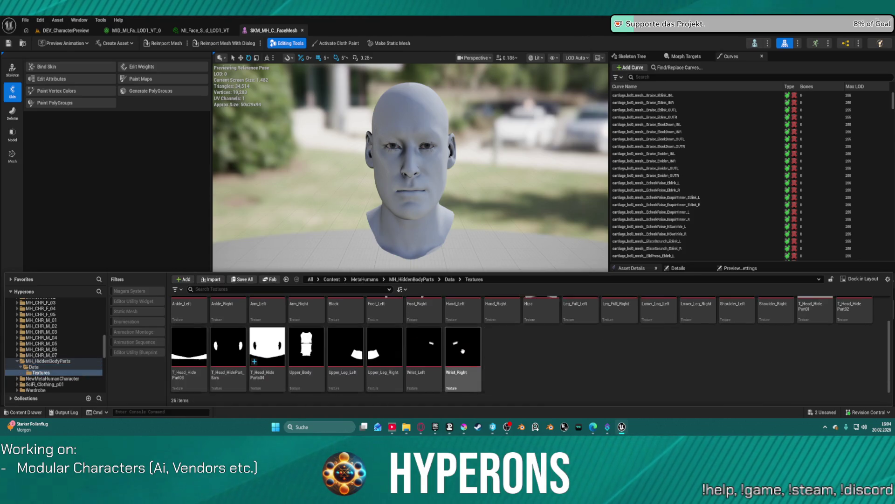
mouse_move(545, 355)
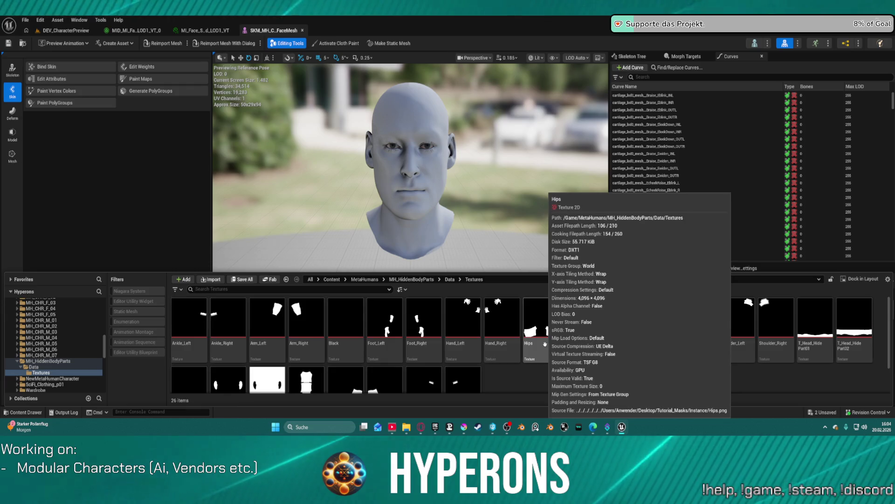
scroll(545, 355, "down", 2)
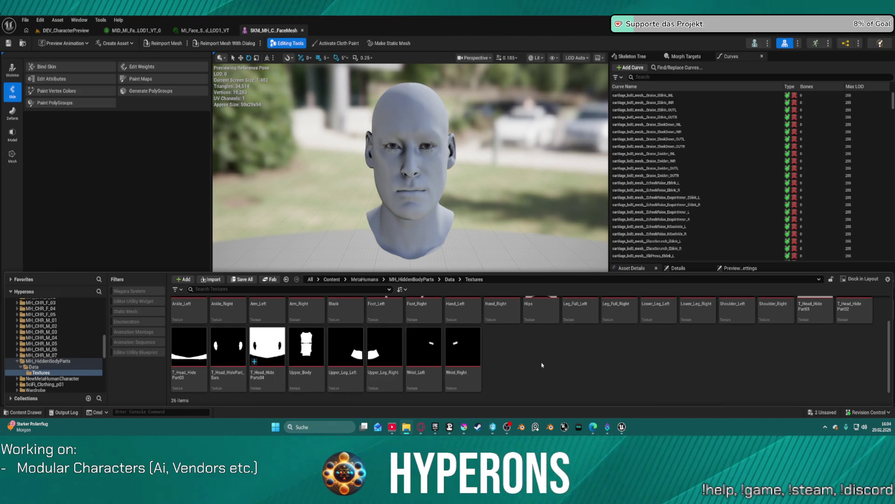
key("ctrl+space")
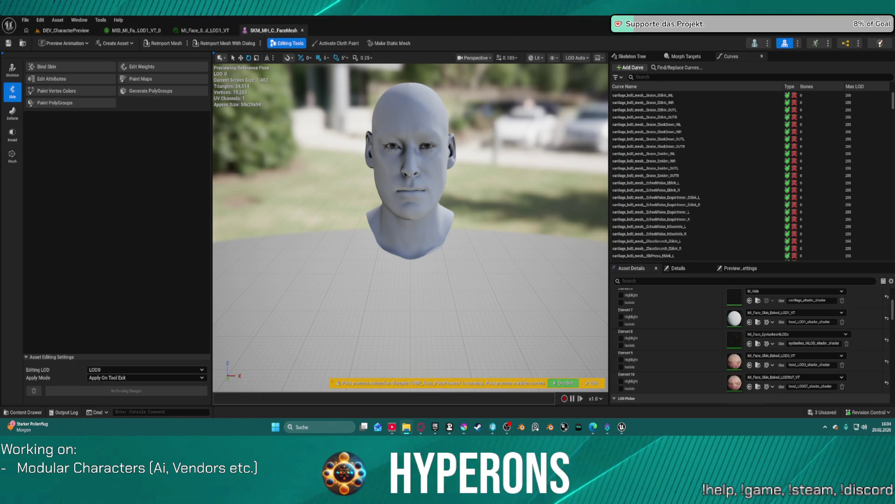
Inspect the face mesh and its neck in the viewport, then switch back to Krita
scroll(569, 223, "down", 5)
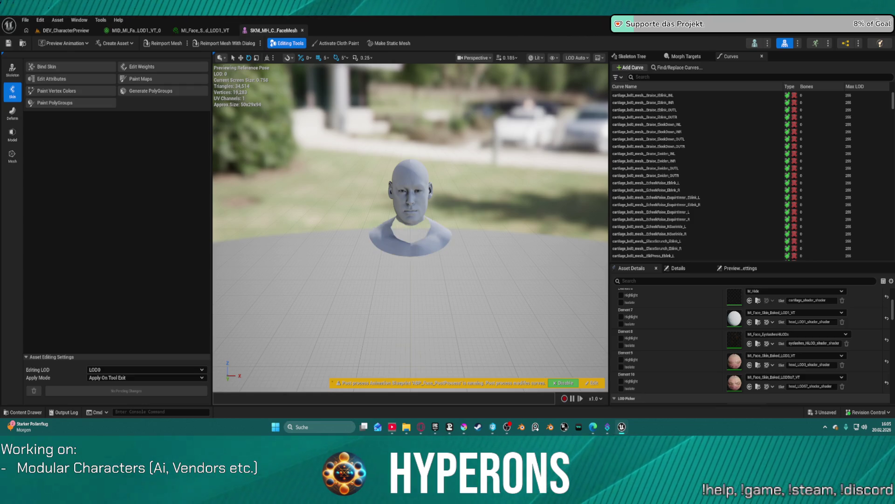
scroll(391, 233, "up", 5)
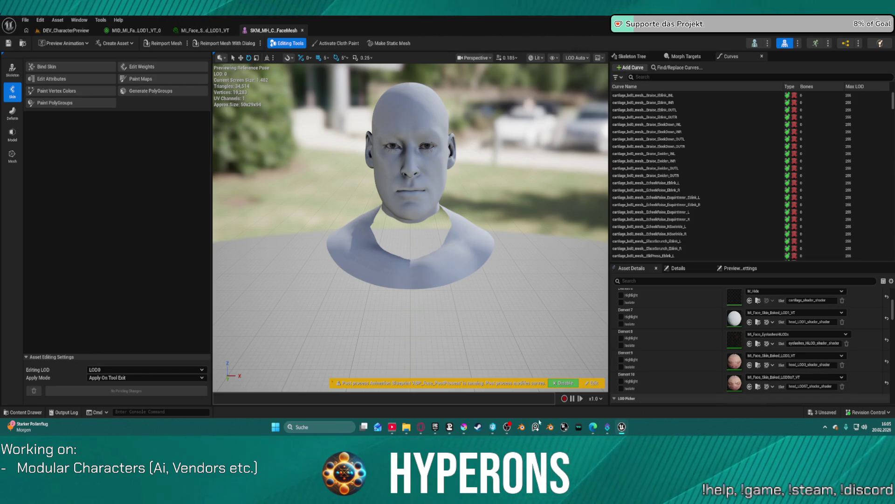
left_click(464, 427)
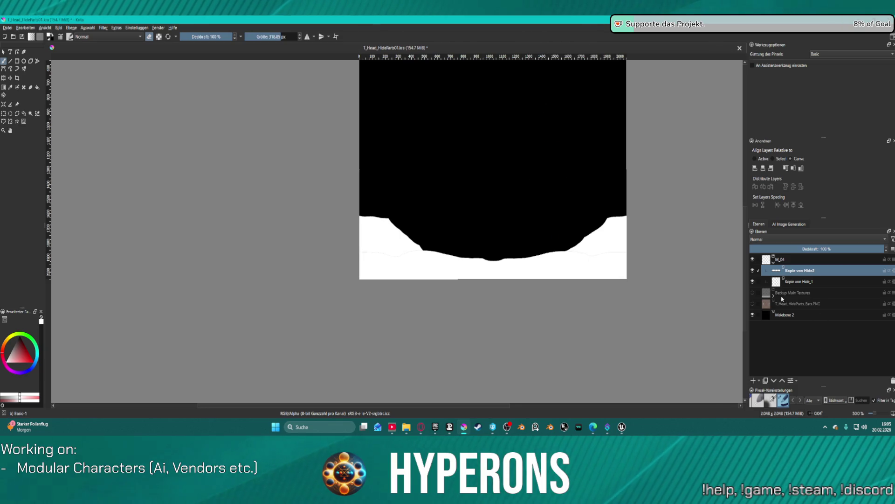
Delete the copied layers Kopie von Hide2 and Kopie von Hide_1
left_click(753, 282)
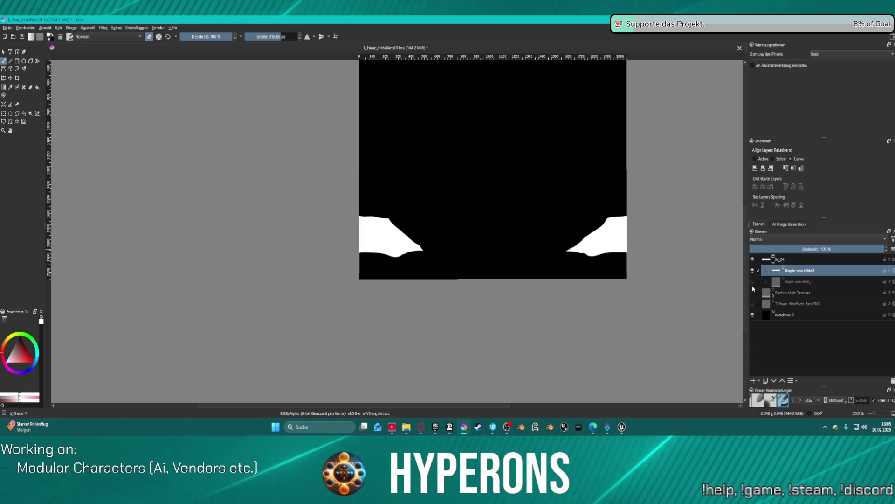
left_click(753, 281)
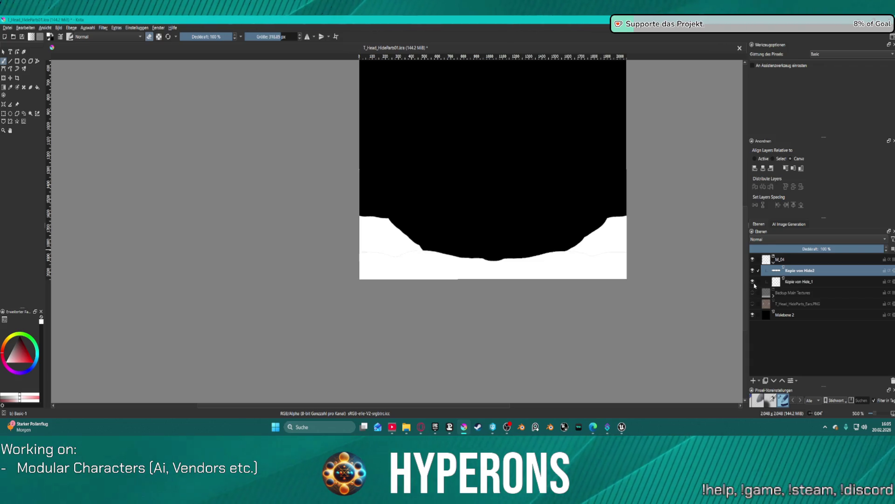
left_click(812, 282, "ctrl")
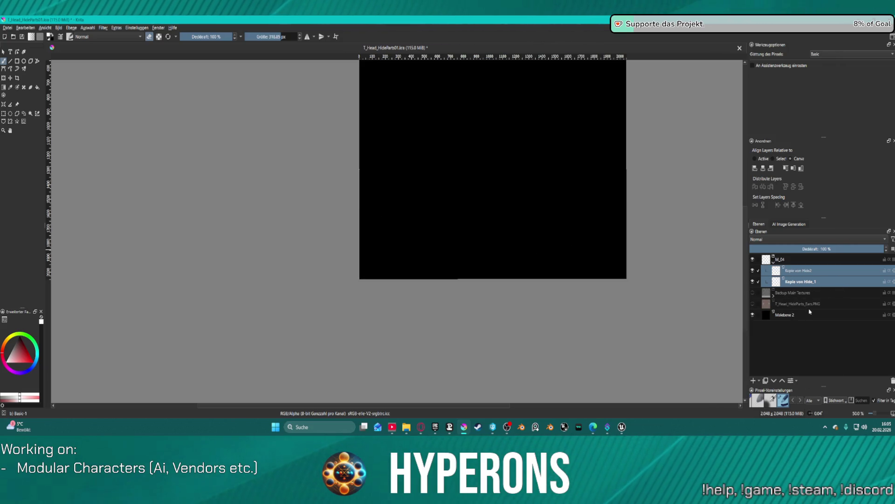
left_click(892, 382)
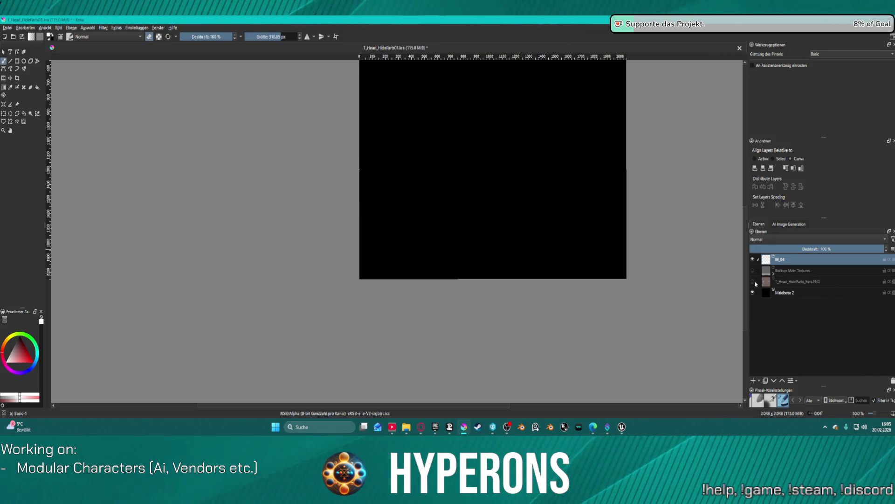
Copy Hide2 and Hide_1 from Backup Main Textures above the group, then return to Unreal Editor
left_click(774, 273)
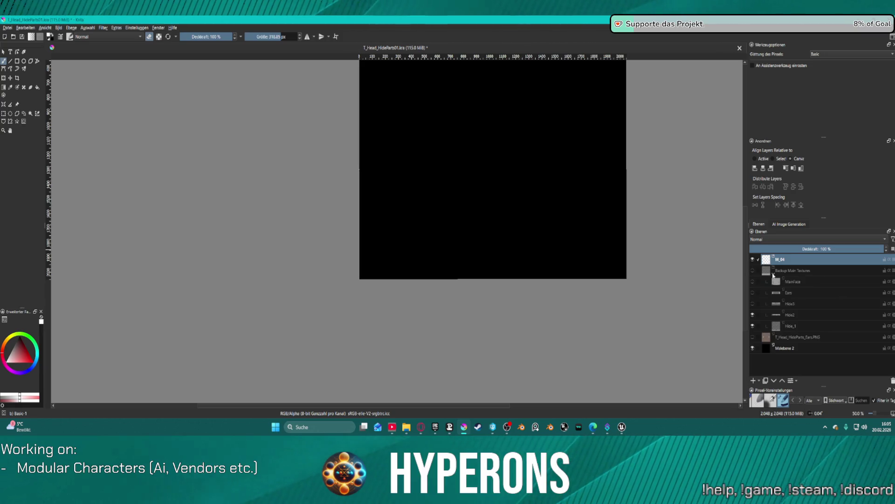
left_click(796, 315)
left_click(816, 329, "shift")
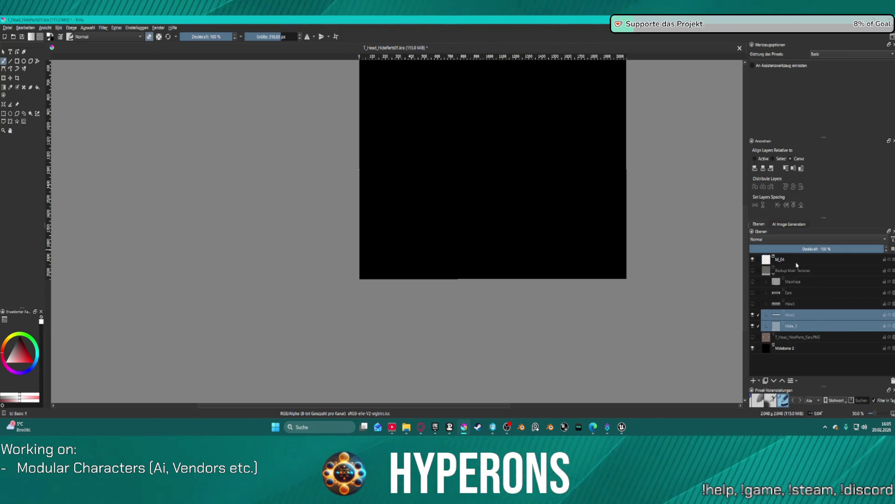
left_click_drag(791, 269, 787, 262)
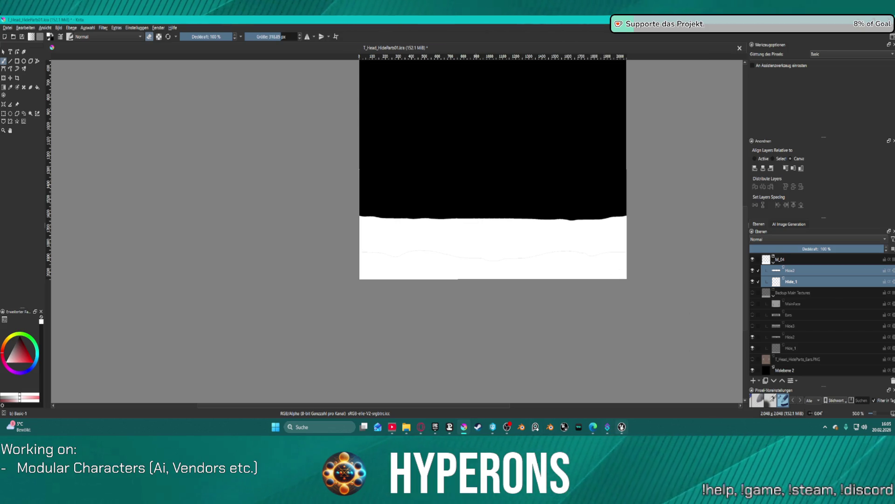
mouse_move(622, 427)
left_click(614, 388)
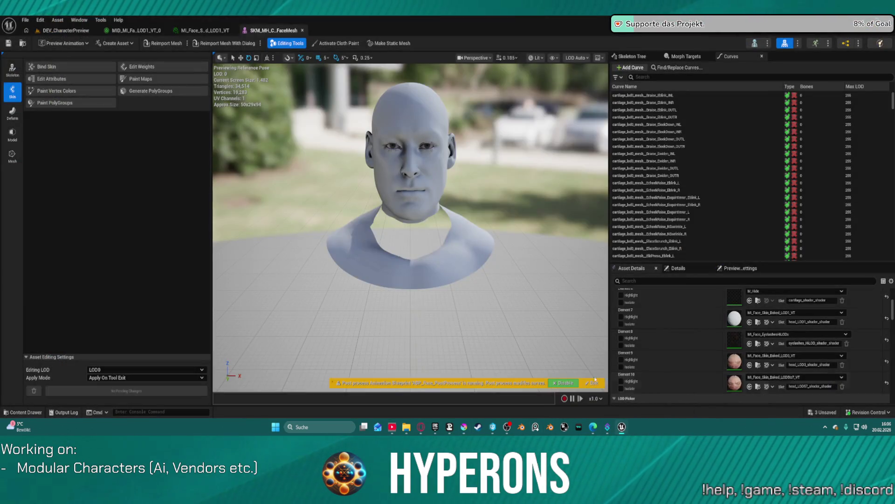
View the characters in the DEV_CharacterPreview level, then minimize Unreal to get back to Krita
left_click(55, 32)
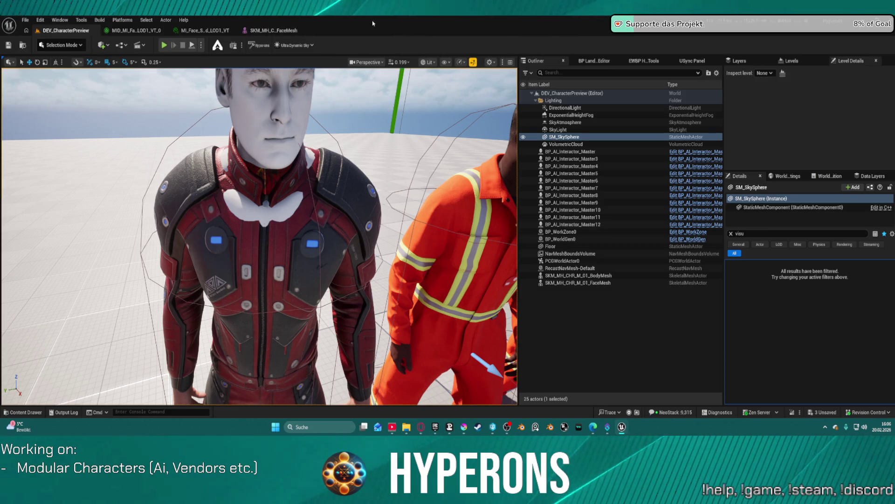
left_click(843, 19)
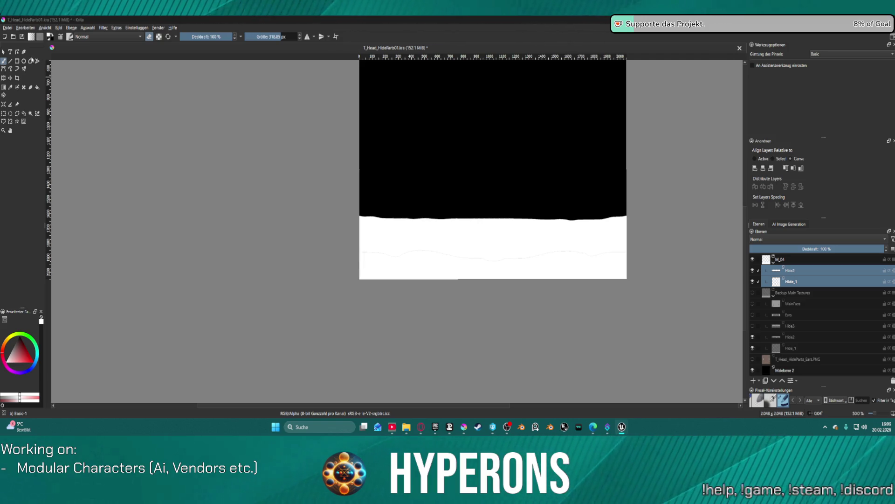
Leave Krita's head mask and bring Unreal's DEV_CharacterPreview level to the front with Alt+Tab
mouse_move(620, 423)
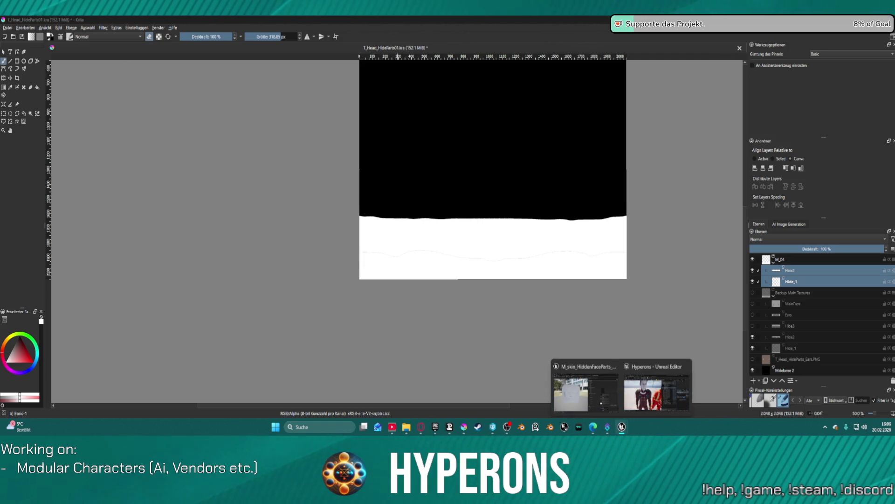
left_click(464, 427)
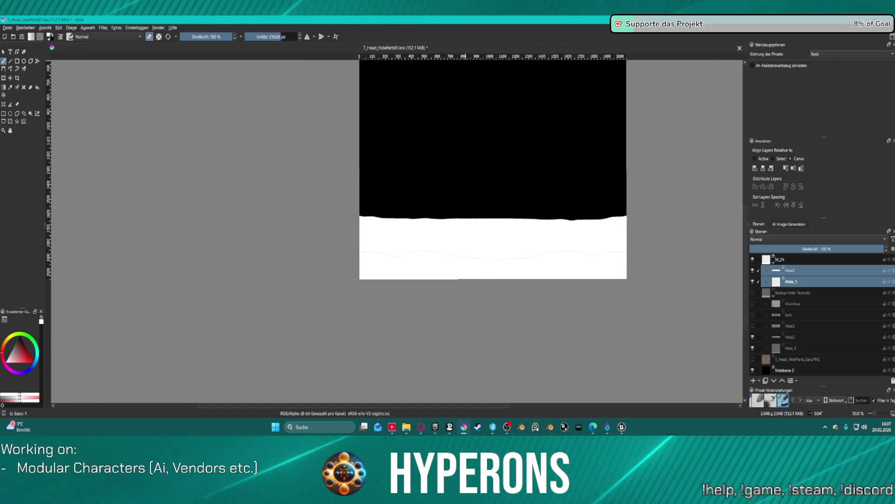
key("alt+Tab")
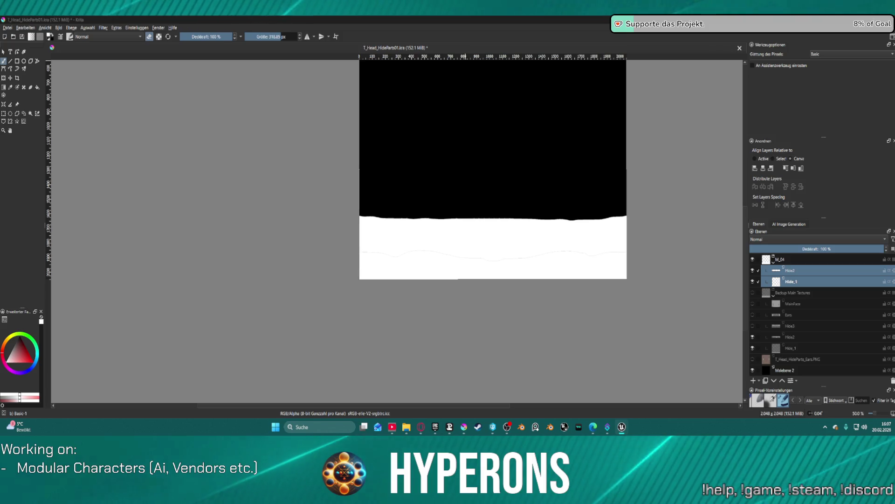
key("super+d")
key("super+d")
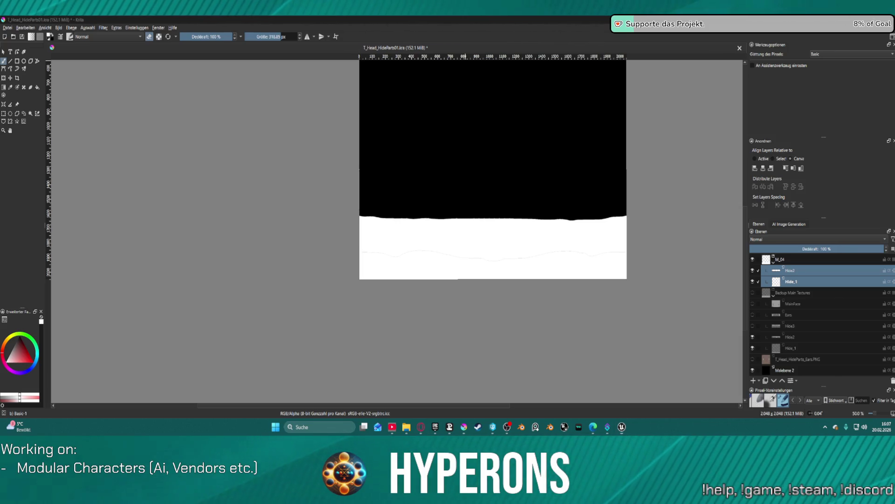
key("super+d")
key("super+d")
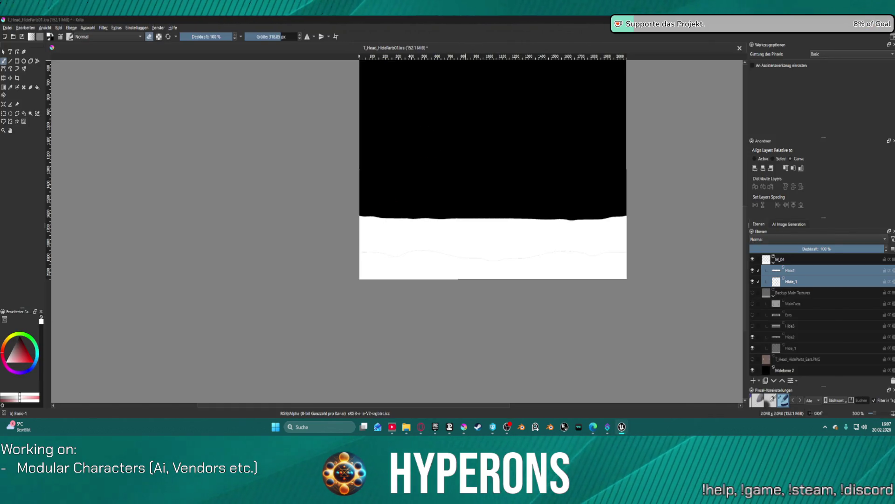
key("super+d")
key("super+d")
key("alt+Tab")
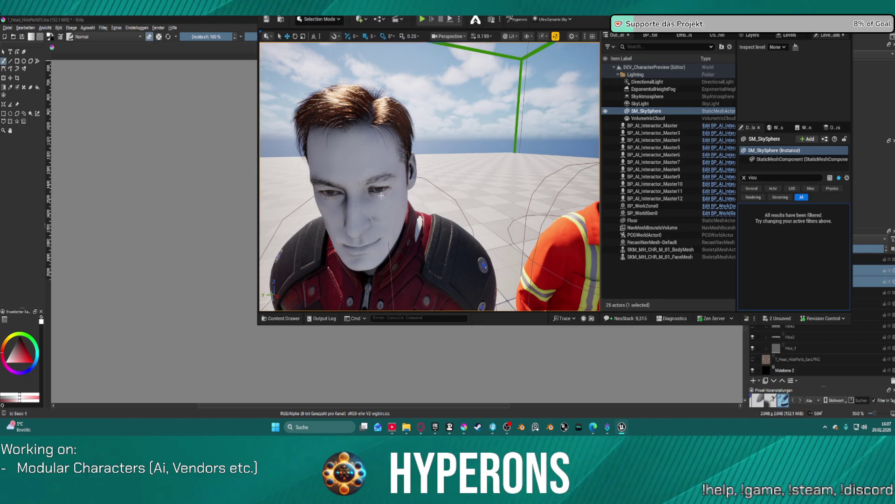
Orbit the preview level to inspect the pale-faced characters, then return to the T_Head_HideParts01 mask in Krita
mouse_move(453, 232)
left_mouse_down()
mouse_move(435, 254)
mouse_move(385, 254)
left_mouse_up()
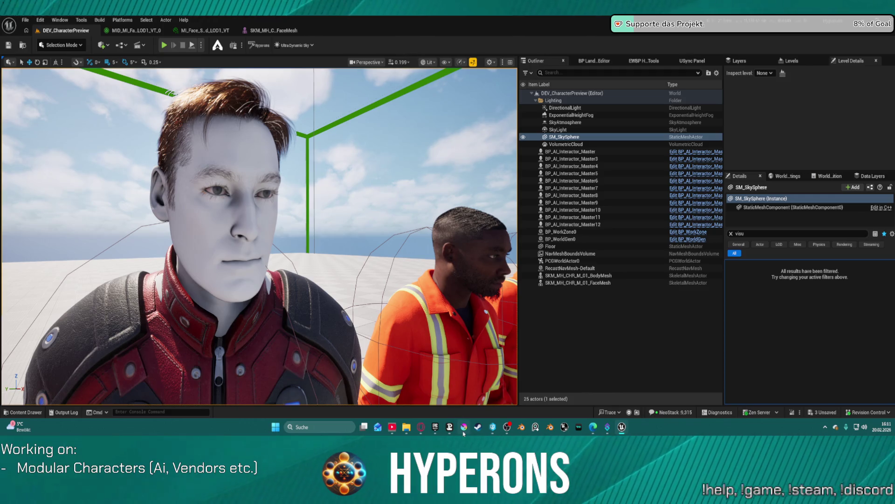
mouse_move(464, 431)
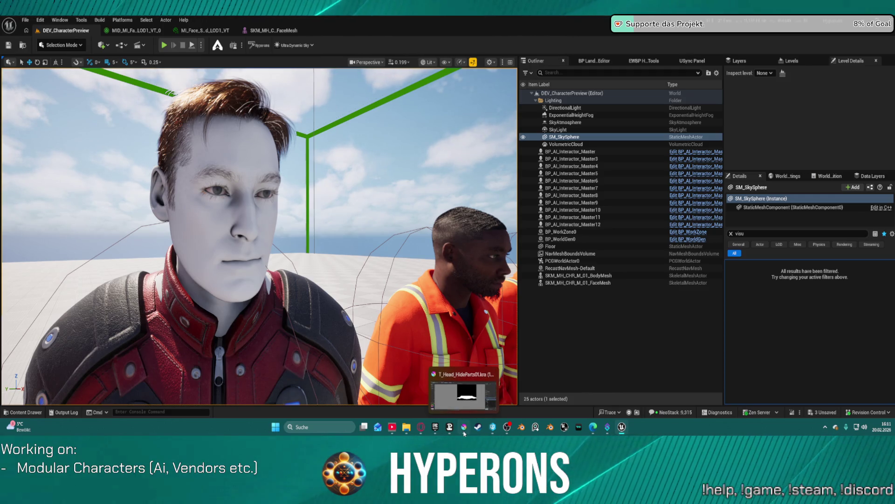
left_click(464, 434)
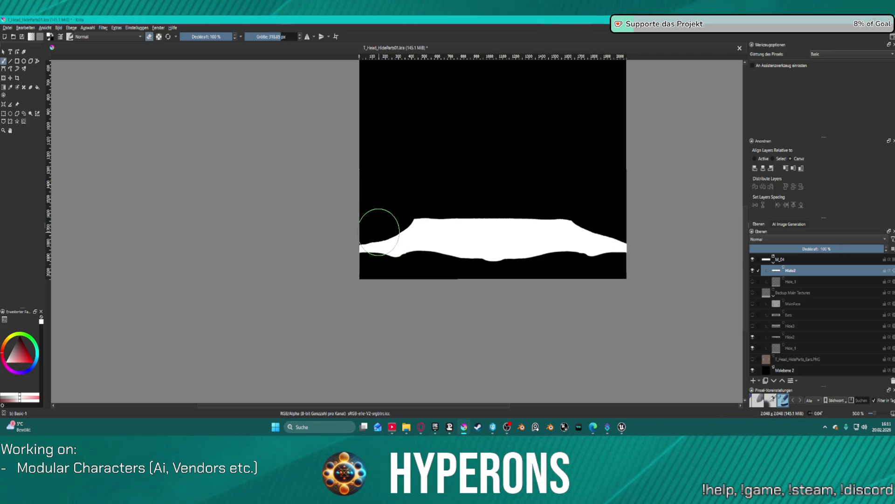
Paint both ends of the white mask band black and export it over T_Head_HideParts_M_04.png
mouse_move(384, 232)
left_mouse_down()
mouse_move(379, 245)
mouse_move(387, 240)
mouse_move(400, 259)
left_mouse_up()
mouse_move(575, 260)
left_mouse_down()
mouse_move(595, 254)
mouse_move(574, 266)
left_mouse_up()
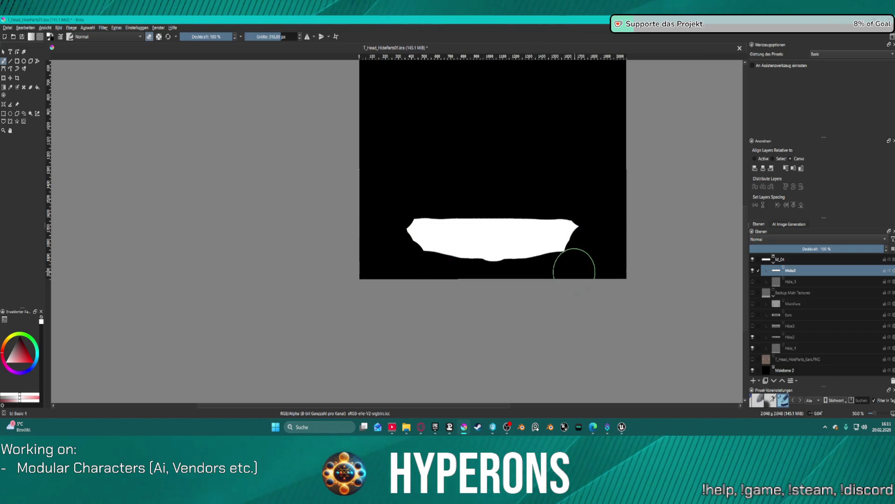
left_click(7, 28)
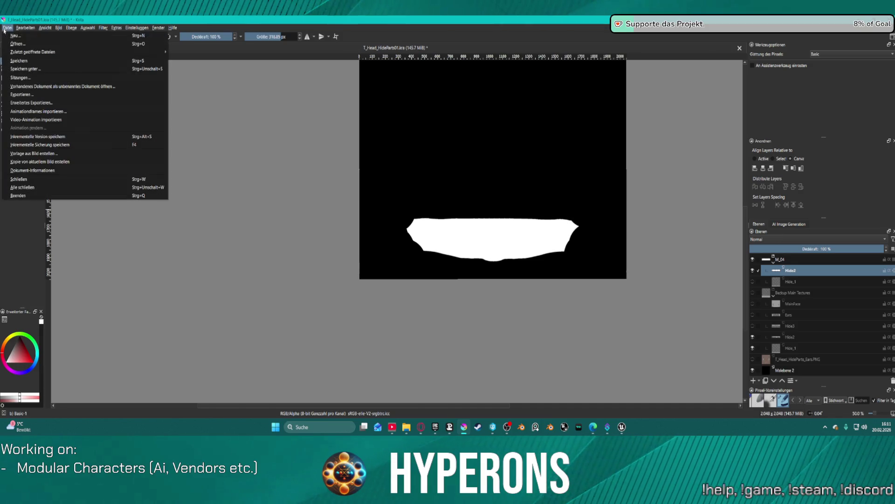
left_click(80, 95)
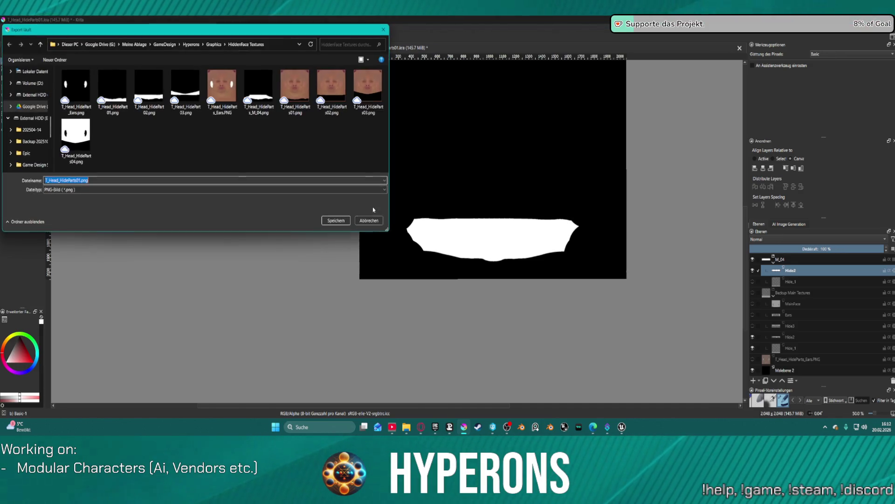
double_click(258, 88)
left_click(465, 222)
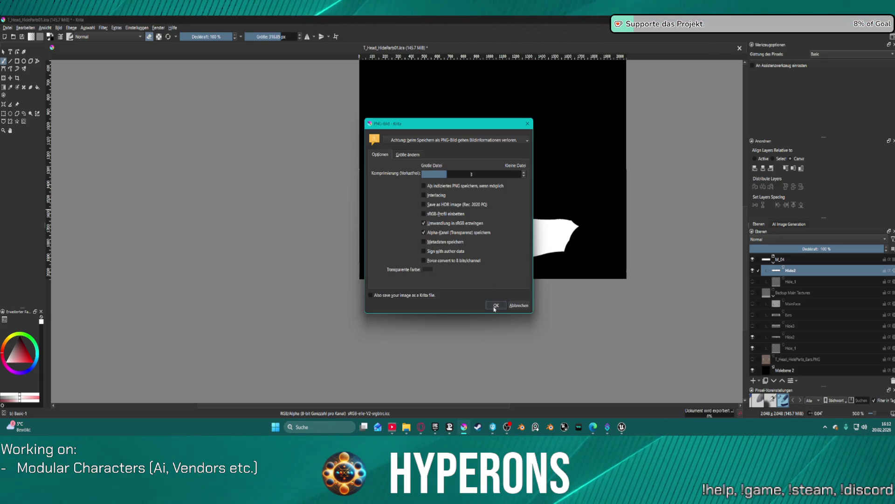
key("Return")
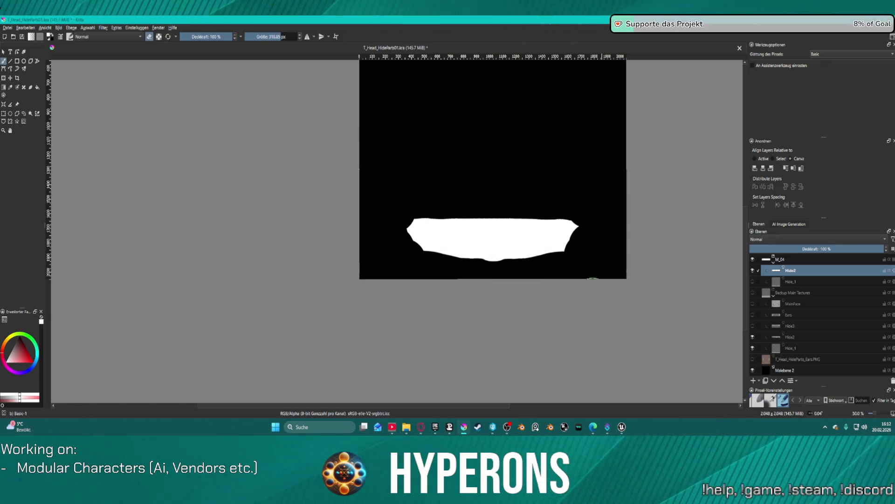
Orbit around the characters' heads and faces in DEV_CharacterPreview, then bring up the MI_Face material instance
mouse_move(622, 427)
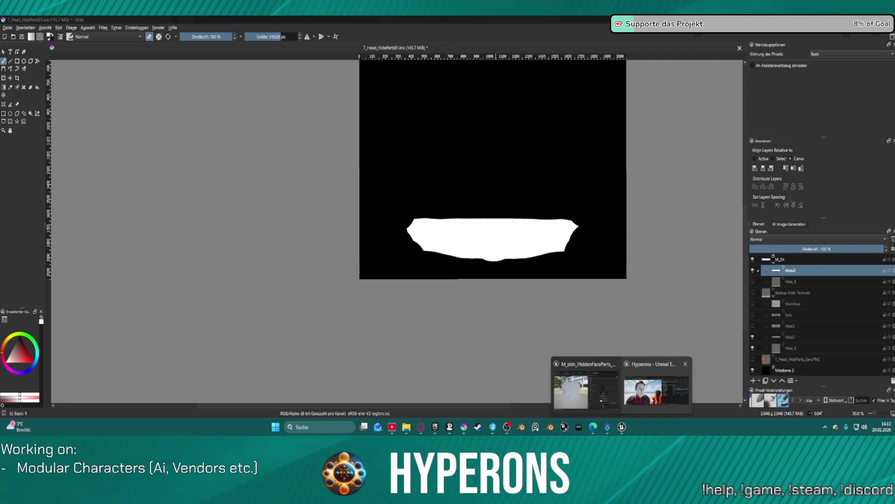
left_click(595, 383)
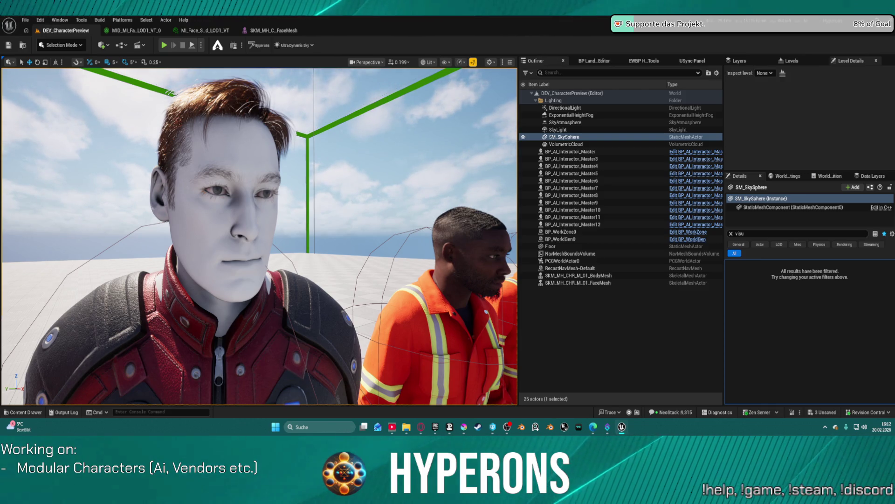
mouse_move(352, 263)
left_mouse_down()
mouse_move(508, 256)
mouse_move(429, 291)
left_mouse_up()
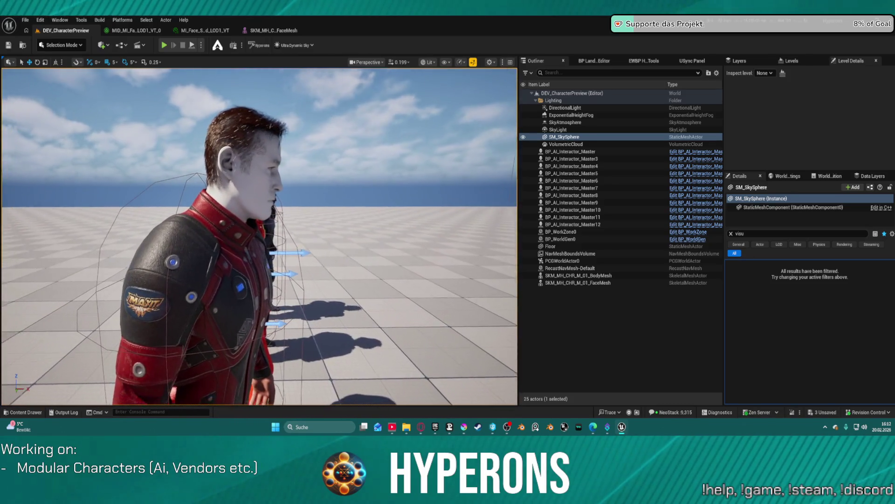
left_click_drag(429, 292, 348, 300)
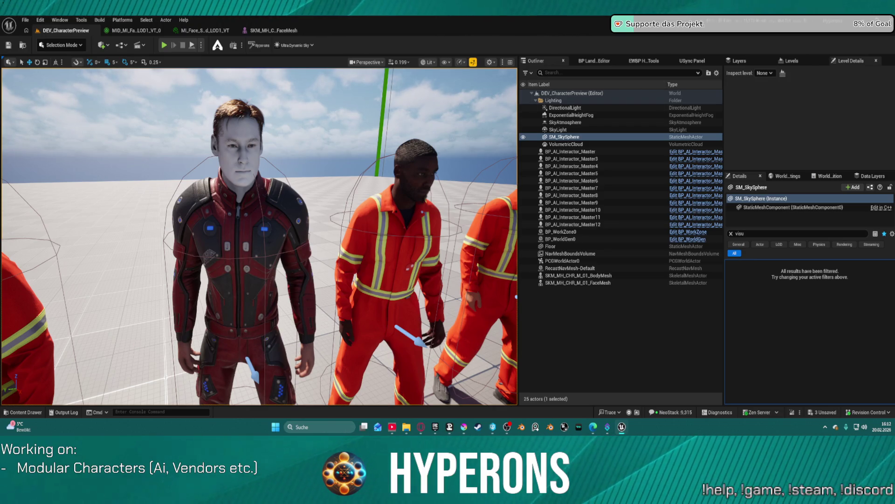
mouse_move(259, 233)
left_mouse_down()
mouse_move(289, 224)
mouse_move(242, 229)
left_mouse_up()
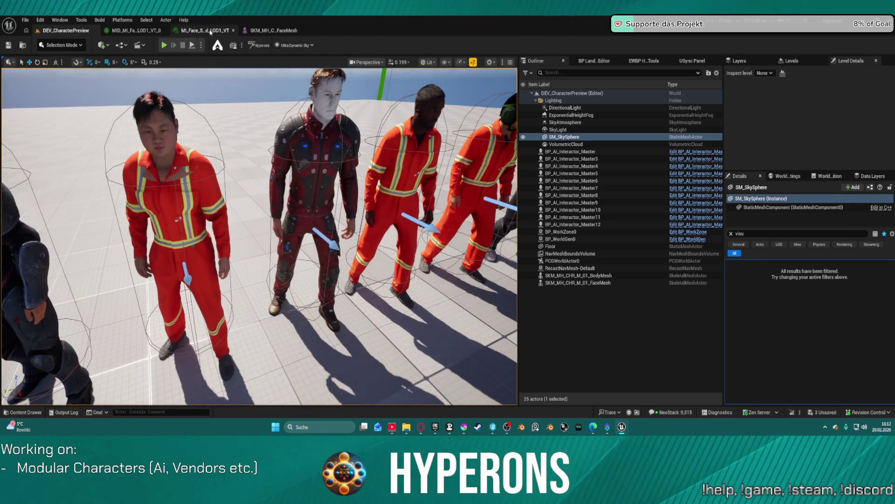
left_click(210, 30)
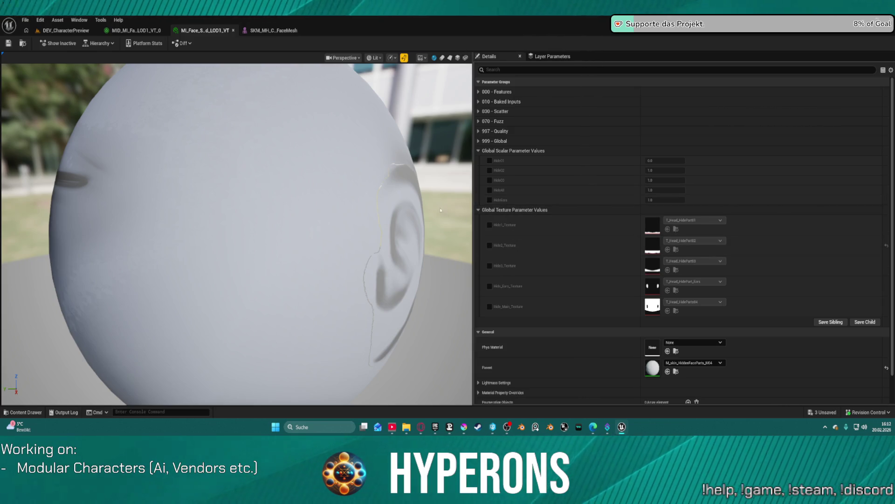
Compare the face material instance tabs and inspect the SKM FaceMesh close up around the face and ear
left_click(127, 31)
left_click(185, 33)
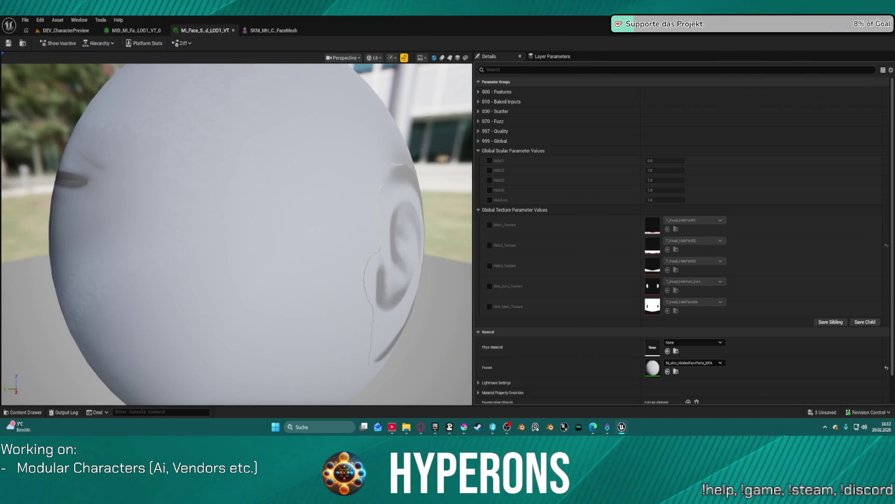
left_click(274, 30)
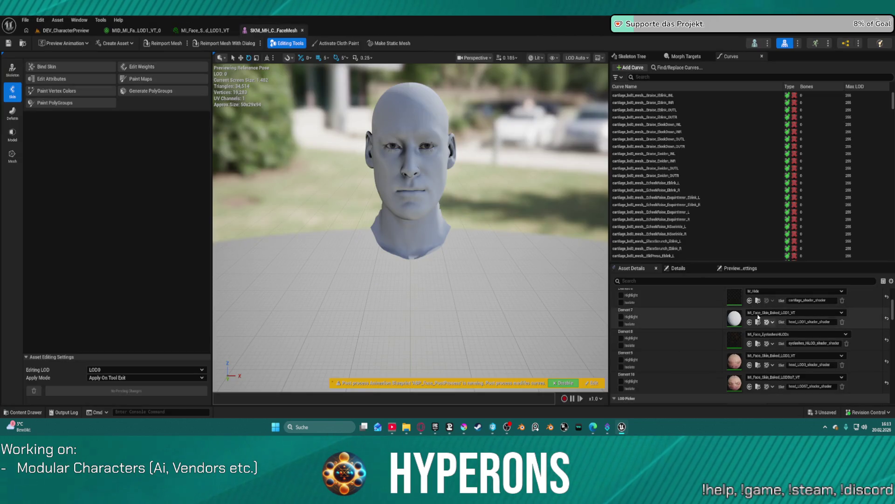
mouse_move(507, 235)
left_mouse_down()
mouse_move(354, 235)
mouse_move(355, 256)
mouse_move(382, 247)
mouse_move(356, 248)
left_mouse_up()
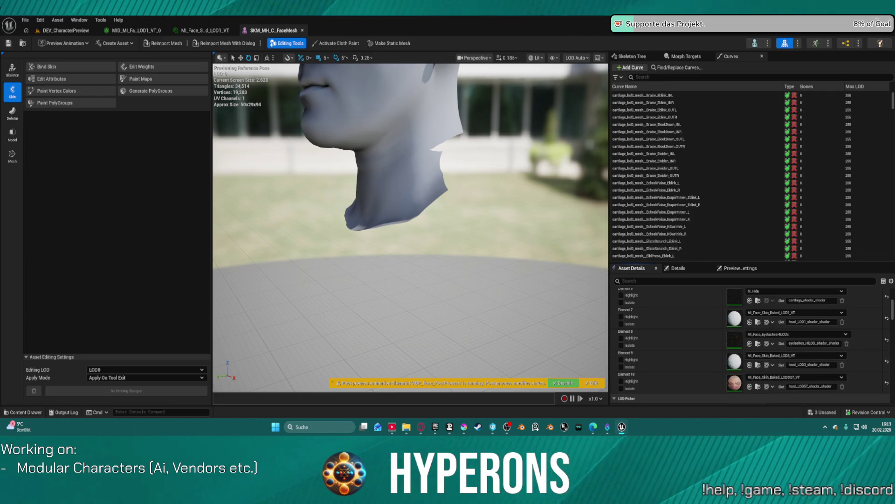
left_click(205, 30)
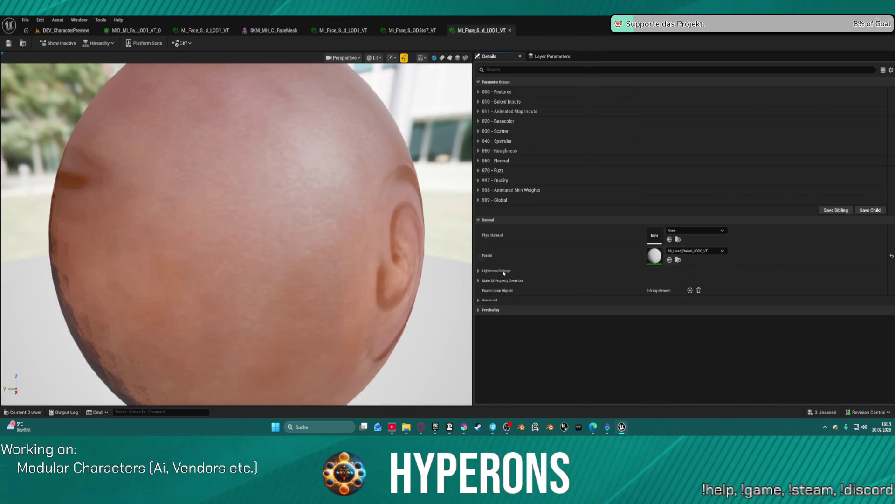
Open the LOD0 baked head material instance and review its 010 Baked Inputs and 011 Animated Map Inputs groups
double_click(658, 256)
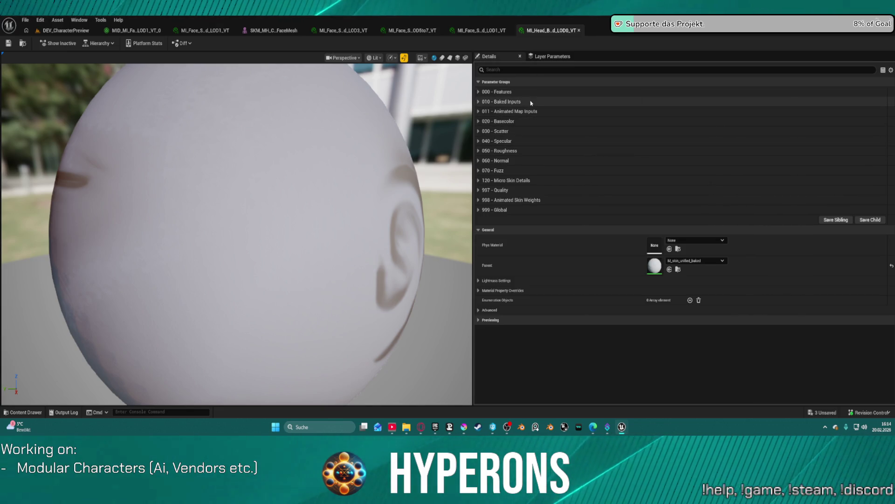
left_click(478, 102)
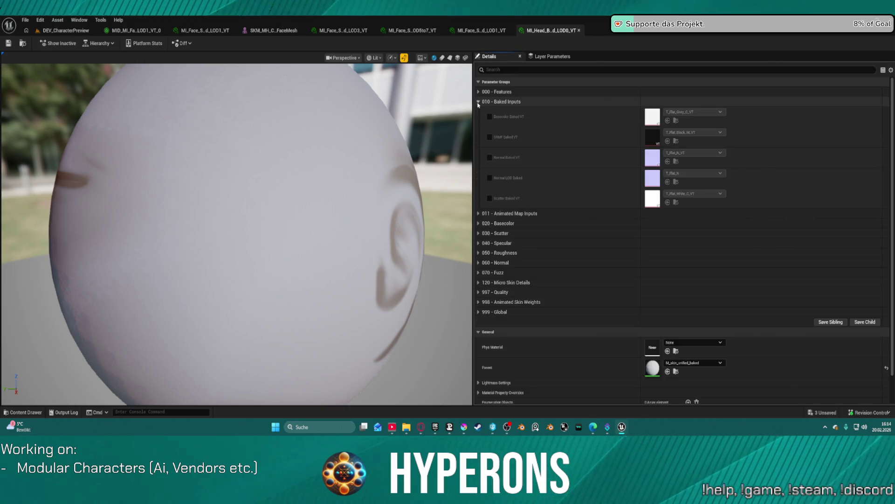
left_click(478, 102)
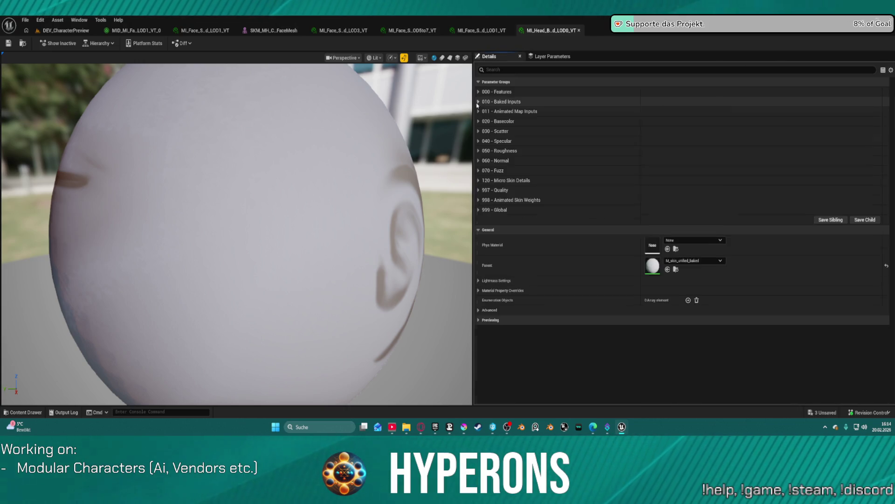
left_click(479, 111)
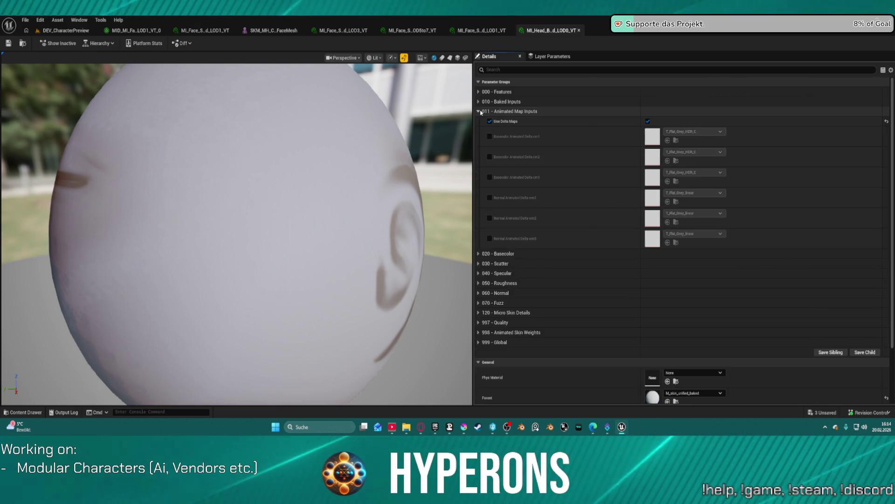
left_click(479, 111)
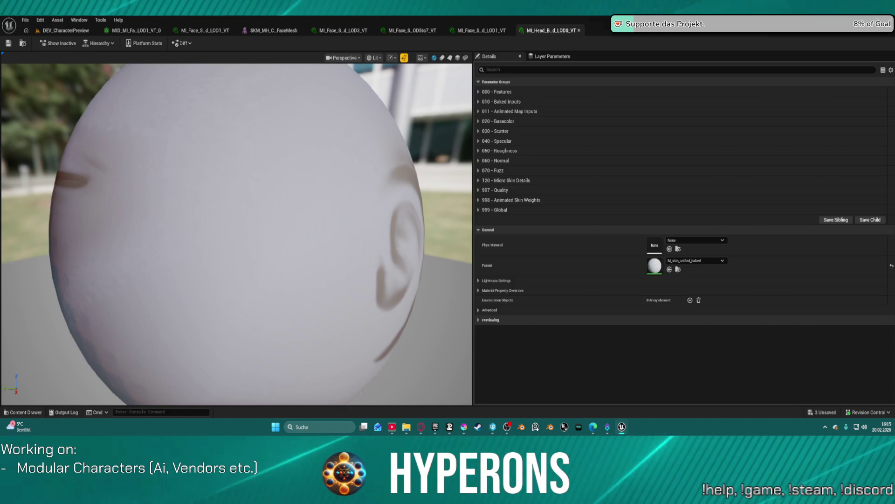
left_click_drag(513, 70, 386, 31)
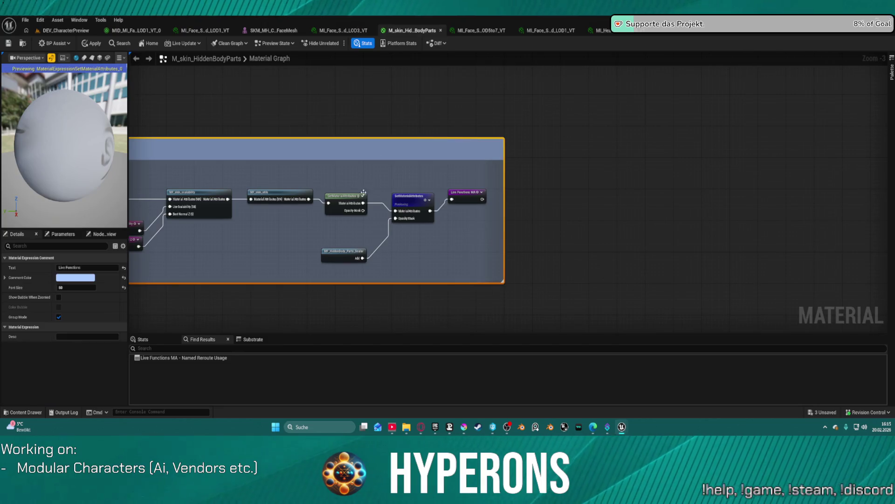
Pan the material graph and move the GetMaterialAttributes and SetMaterialAttributes nodes lower to make room
scroll(405, 201, "up", 4)
mouse_move(492, 185)
left_mouse_down()
mouse_move(822, 154)
mouse_move(820, 167)
left_mouse_up()
scroll(509, 137, "down", 8)
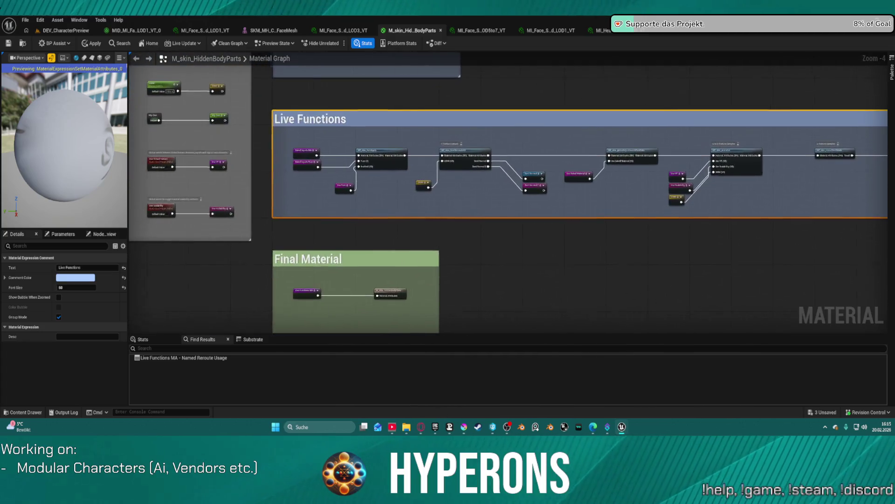
scroll(649, 126, "up", 5)
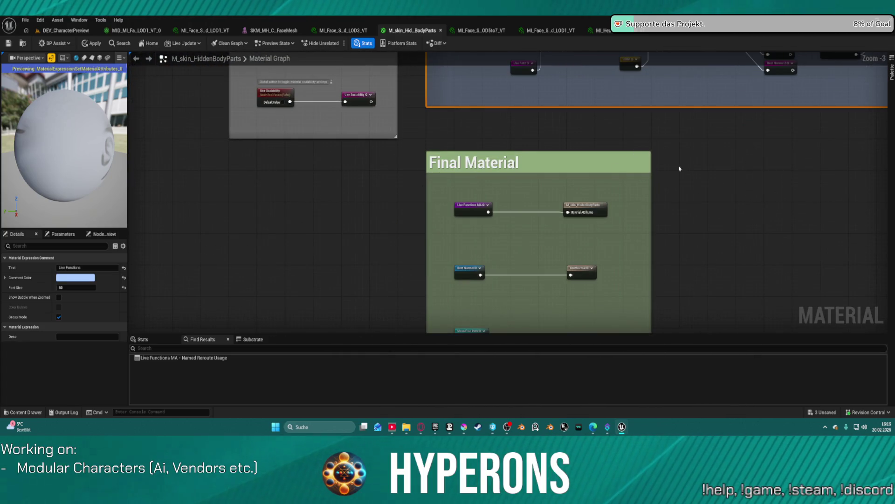
scroll(307, 307, "up", 3)
scroll(652, 294, "down", 3)
scroll(652, 294, "up", 3)
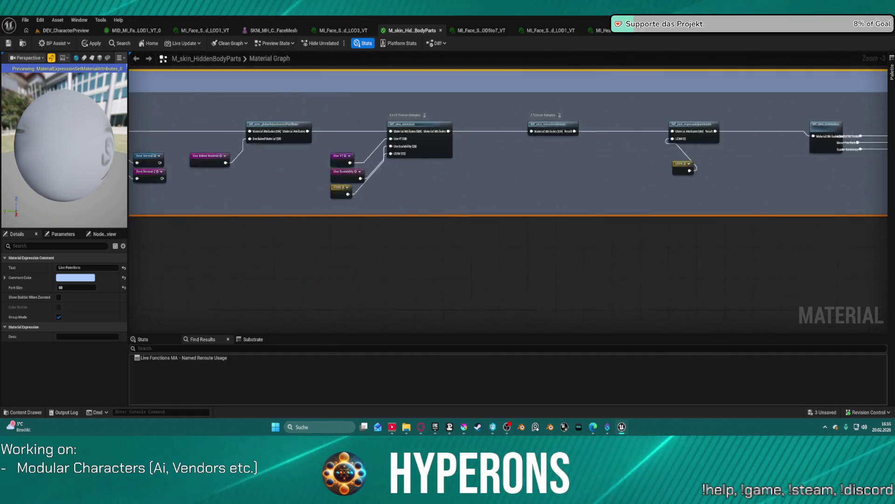
scroll(215, 226, "up", 2)
scroll(398, 141, "up", 1)
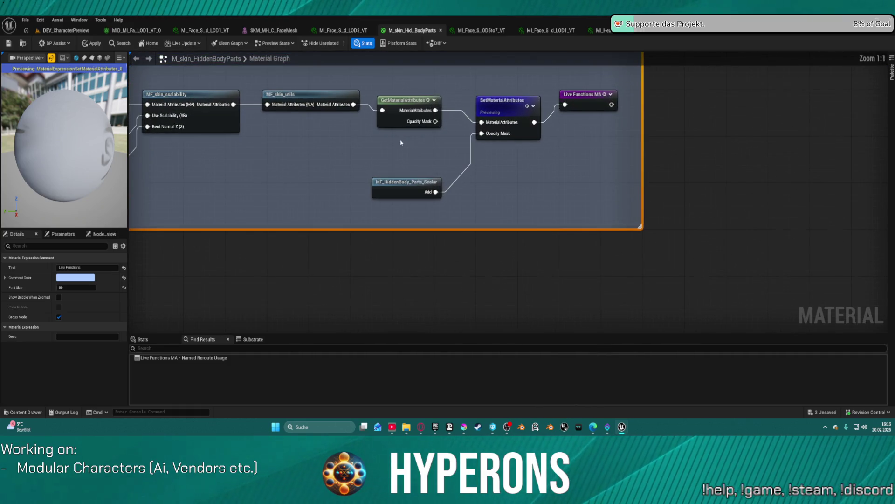
left_click_drag(394, 111, 389, 148)
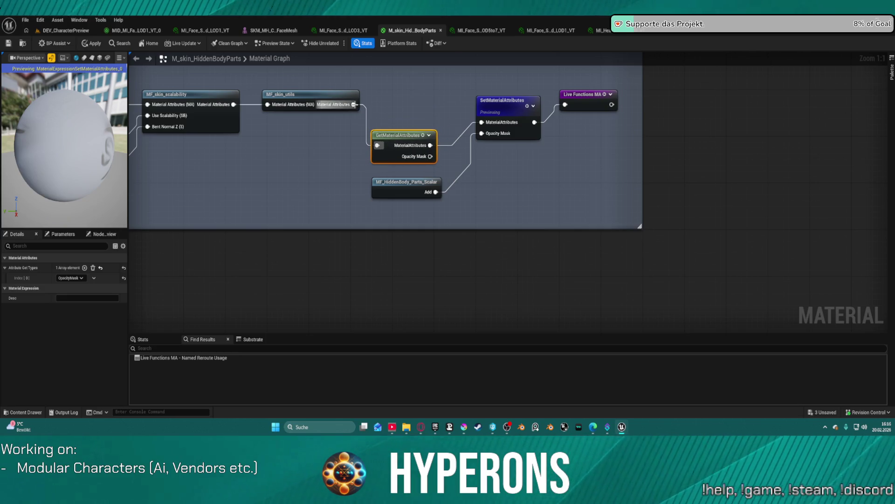
left_click_drag(353, 104, 396, 106)
left_click(392, 92)
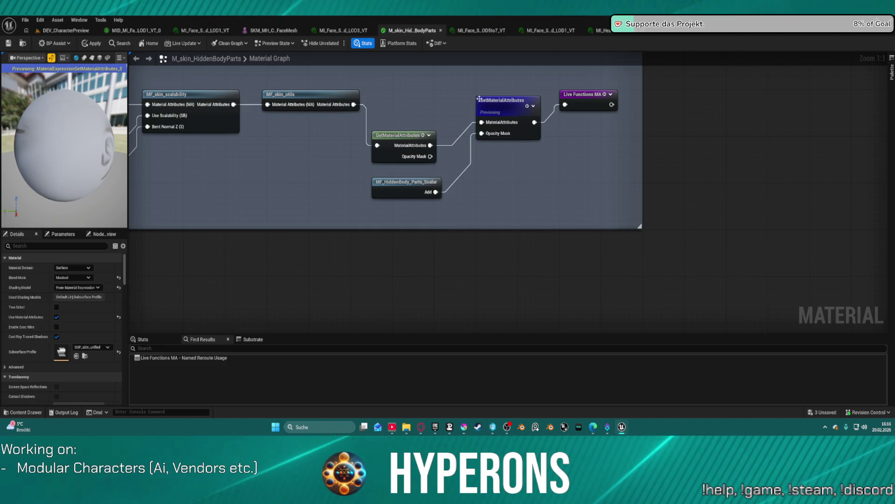
left_click_drag(503, 101, 497, 141)
Add a BreakMaterialAttributes node off MF_skin_utils' output, then delete it again
left_click_drag(354, 104, 400, 92)
type("atr")
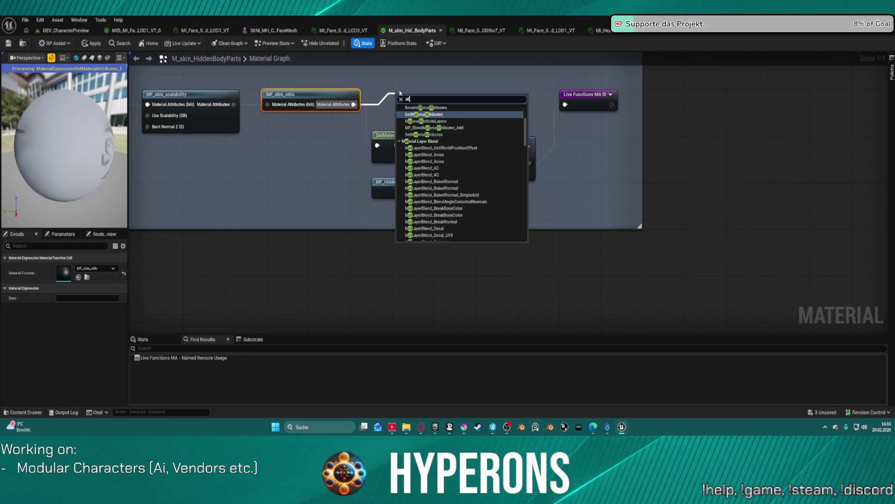
key("BackSpace")
type("tri")
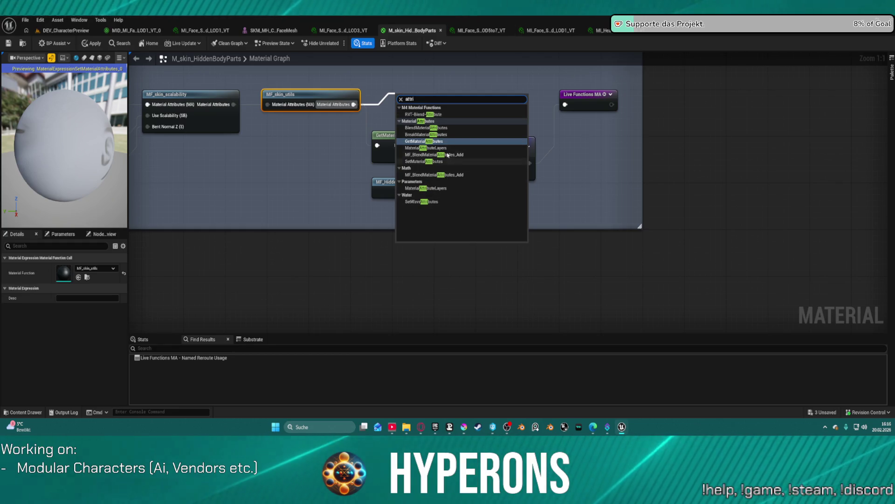
left_click(427, 134)
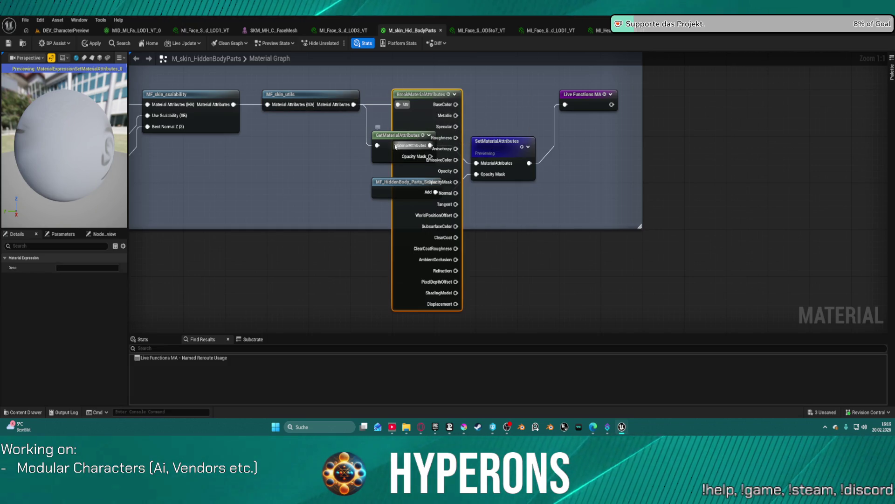
left_click_drag(390, 145, 327, 147)
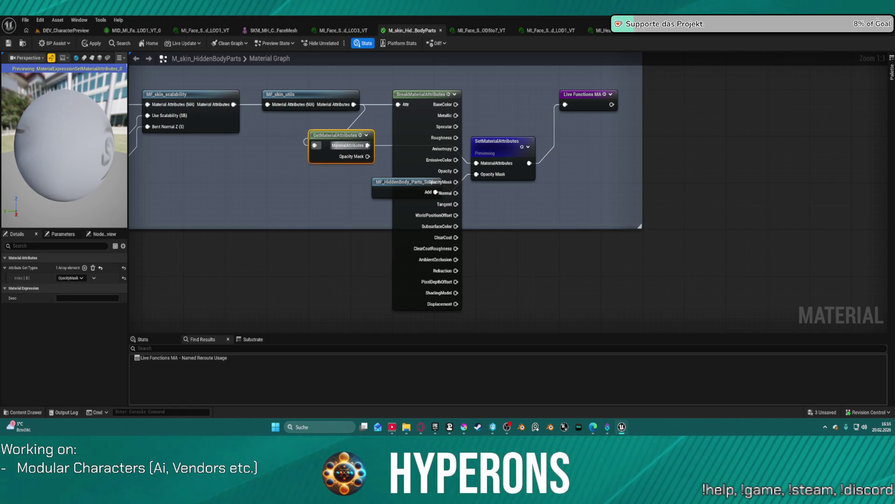
mouse_move(407, 109)
left_mouse_down()
mouse_move(390, 153)
mouse_move(402, 97)
left_mouse_up()
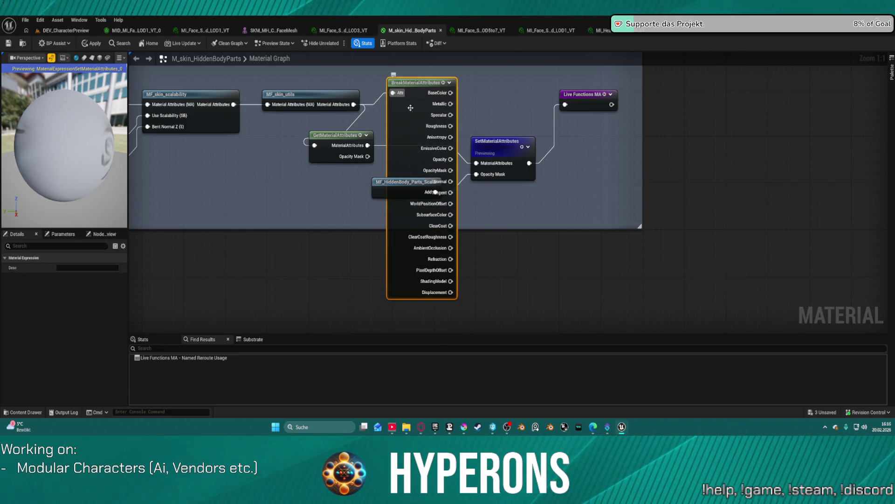
key("Delete")
Wire MF_skin_utils directly into Live Functions MA and apply the M_skin_HiddenBodyParts changes
mouse_move(351, 148)
left_mouse_down()
mouse_move(409, 102)
mouse_move(397, 110)
left_mouse_up()
left_click_drag(516, 148, 520, 125)
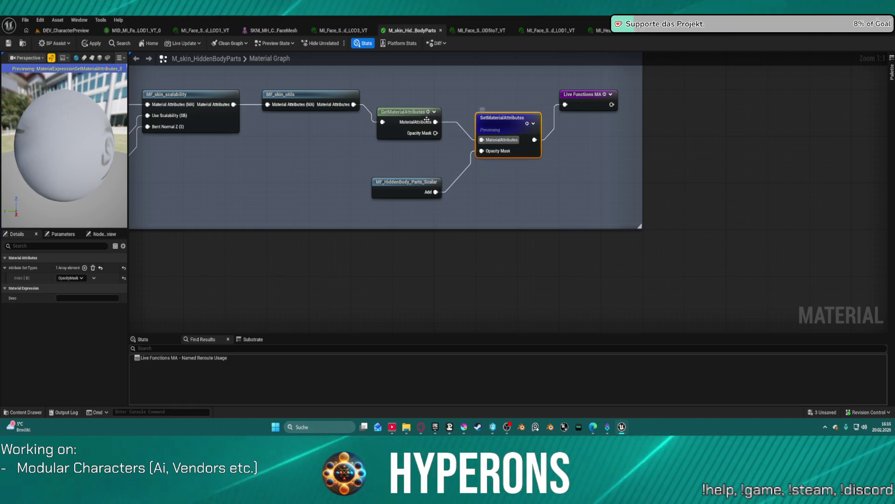
left_click_drag(404, 112, 404, 135)
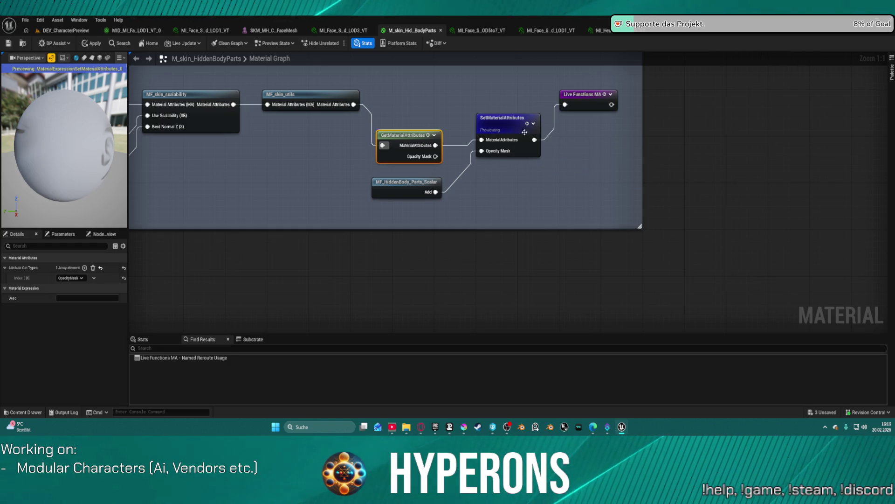
left_click_drag(359, 110, 565, 104)
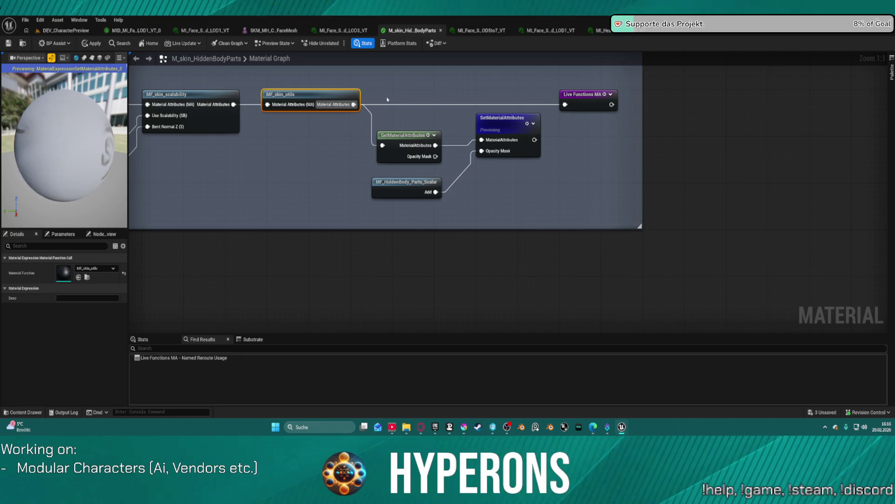
left_click(92, 45)
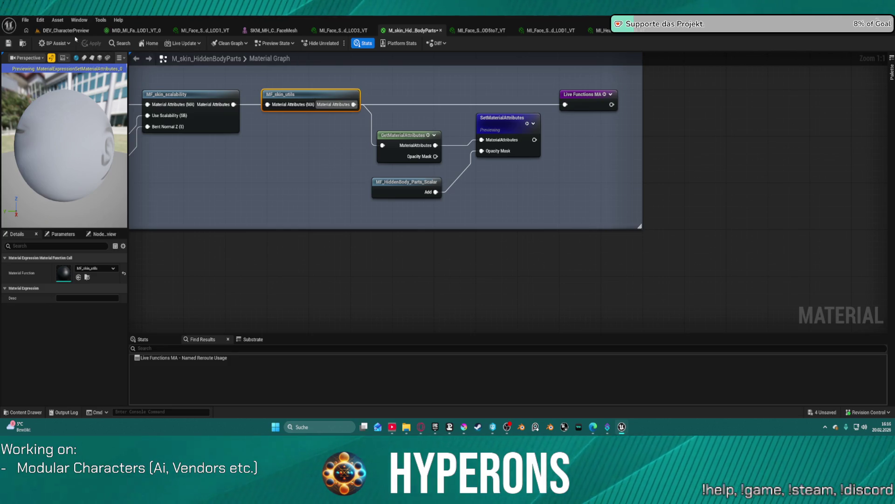
left_click(72, 34)
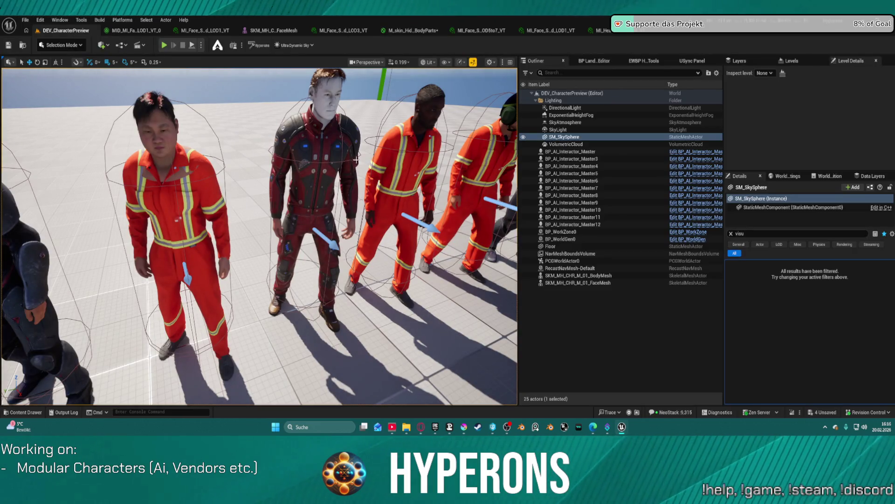
Clear the Details property filter, then bring up the MI_Face LOD1 material instance
left_click(732, 235)
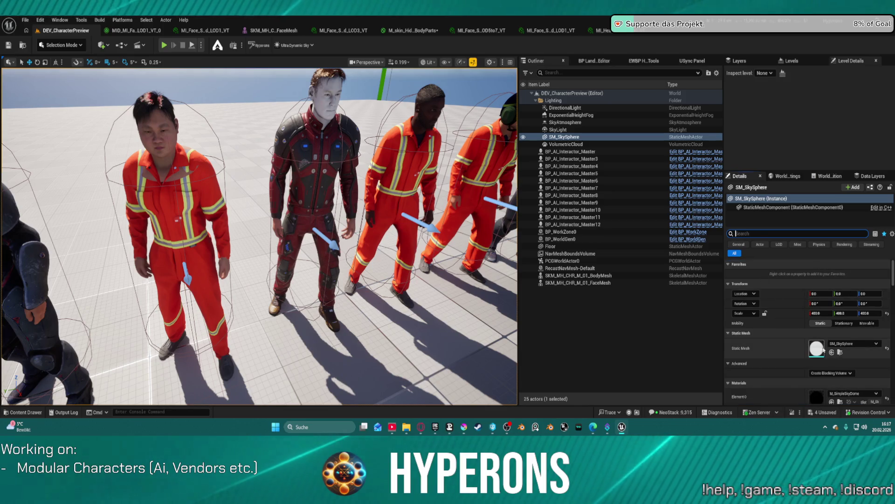
scroll(828, 361, "down", 1)
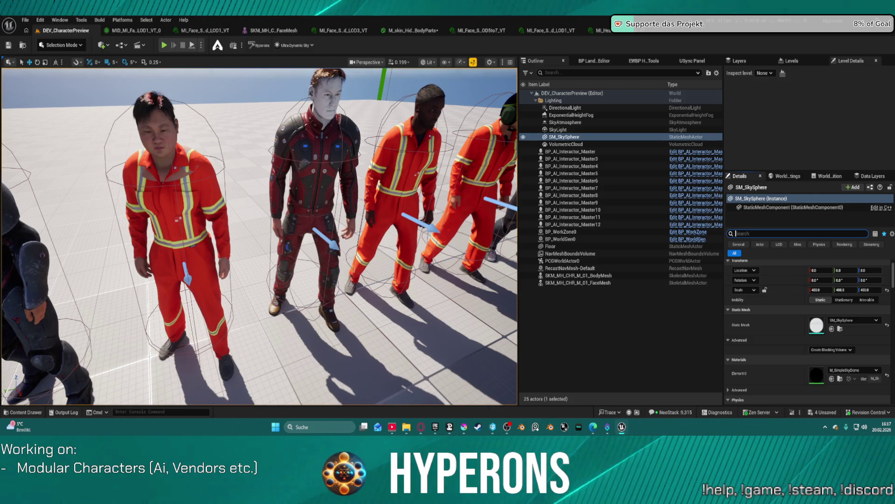
left_click(548, 31)
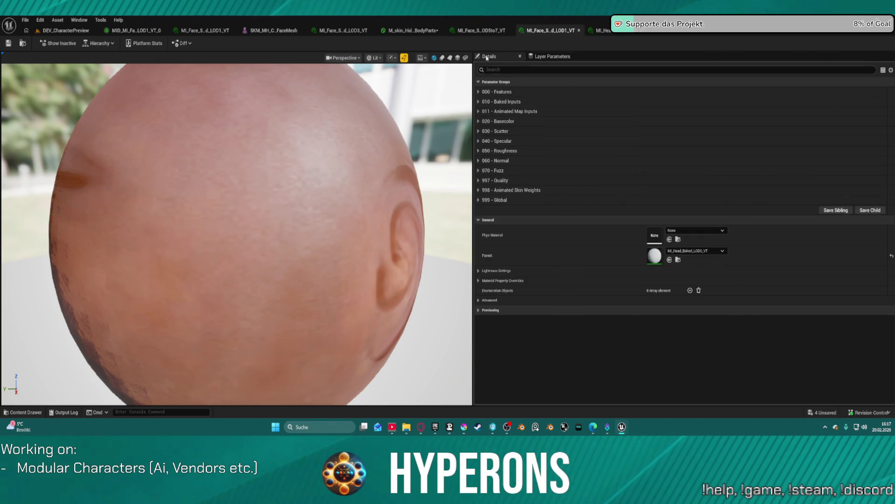
left_click(461, 31)
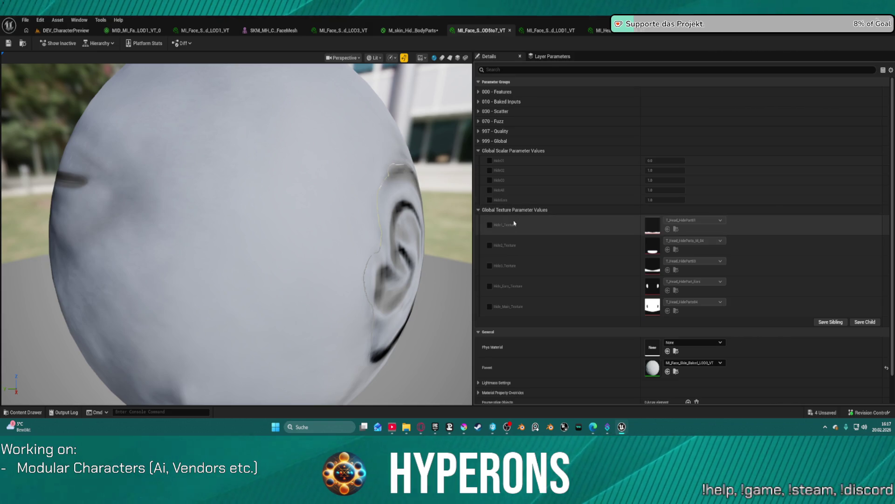
left_click(412, 30)
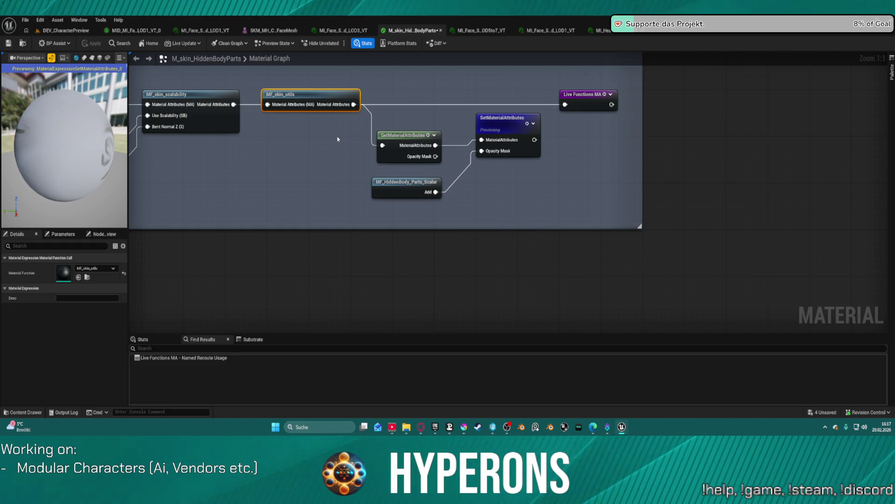
left_click(341, 31)
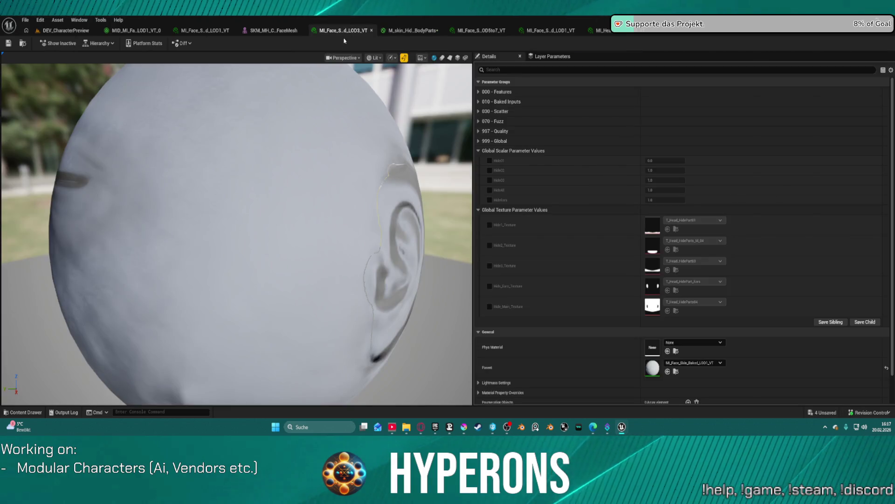
scroll(601, 312, "down", 1)
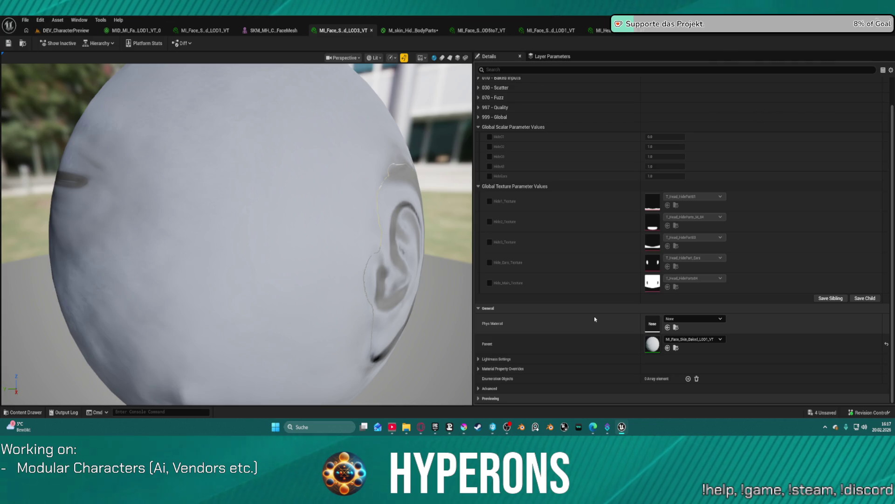
left_click(601, 31)
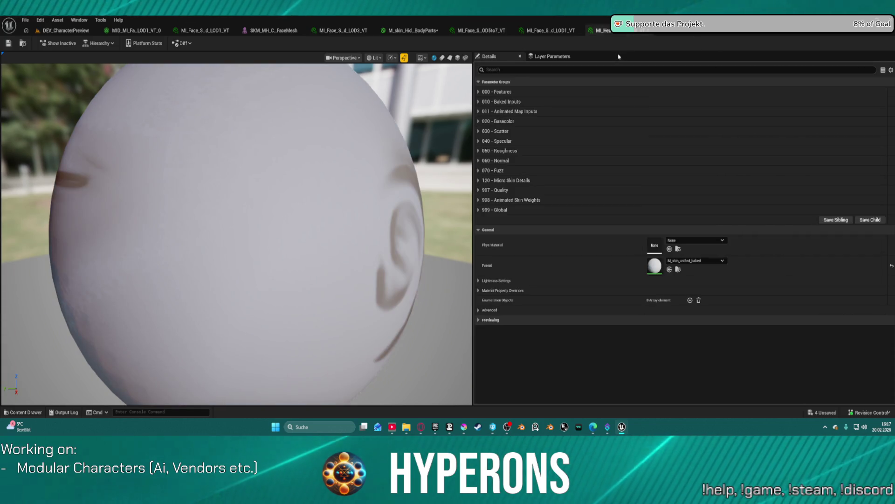
left_click(551, 31)
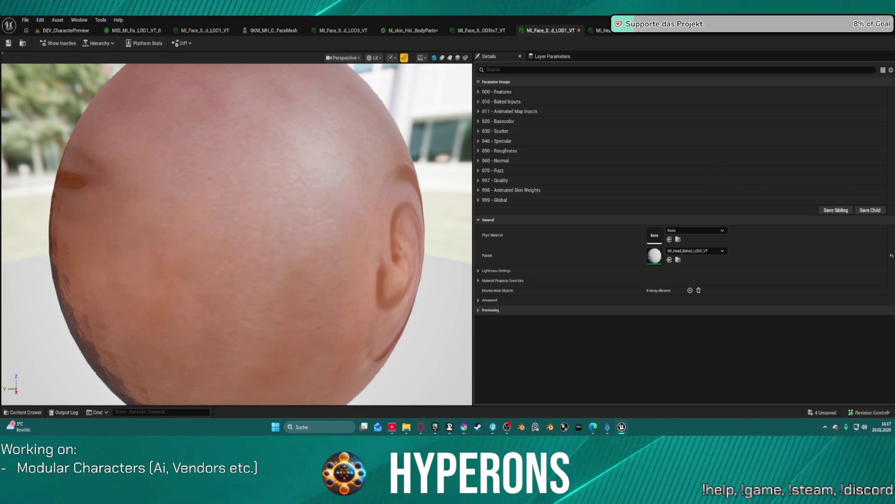
Expand the 000 - Features group and review the current face material instance's parent chain
left_click(502, 91)
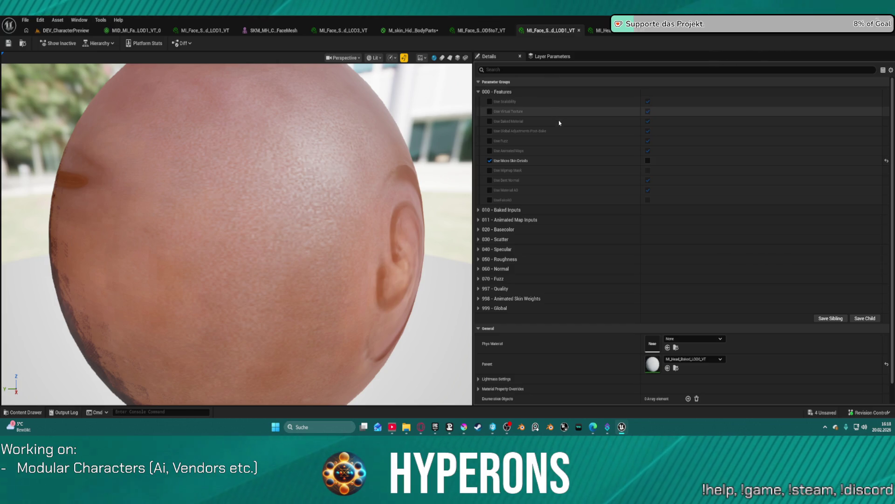
scroll(587, 329, "down", 1)
scroll(585, 327, "up", 1)
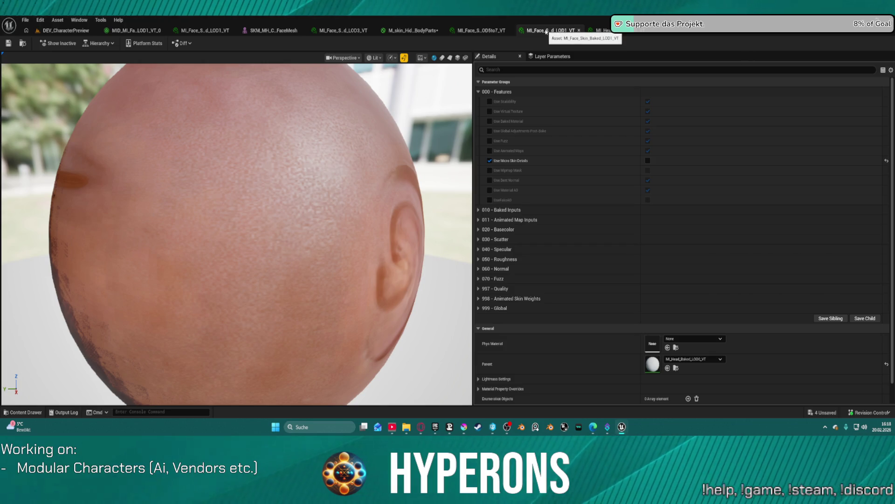
left_click(107, 44)
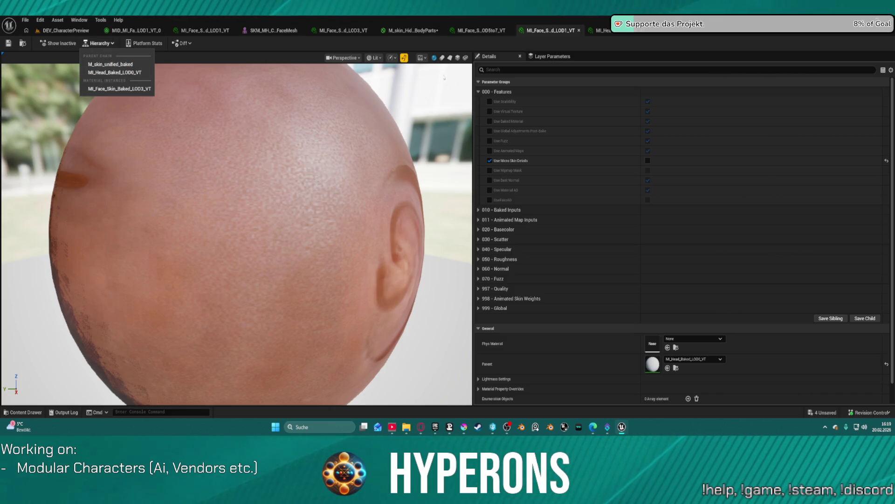
left_click(653, 44)
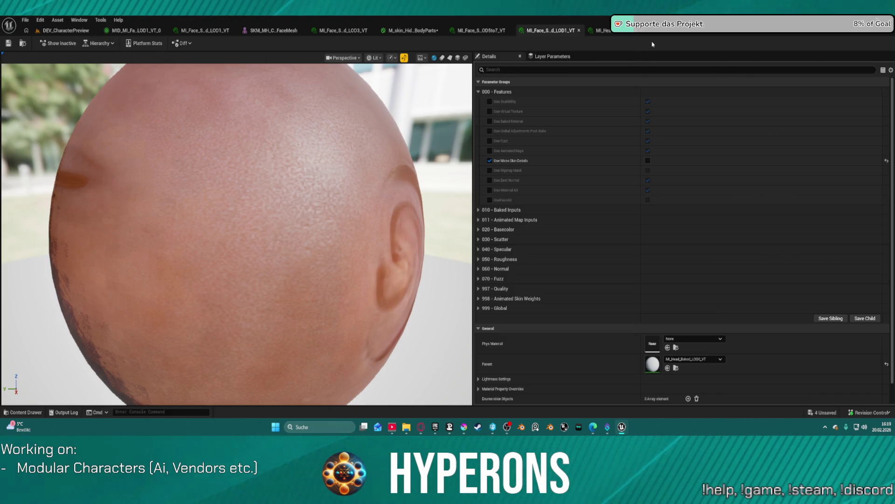
Compare the 010 - Baked Inputs of the M_skin_unified_baked and LOD1 face instances, then open SKM FaceMesh
left_click(621, 33)
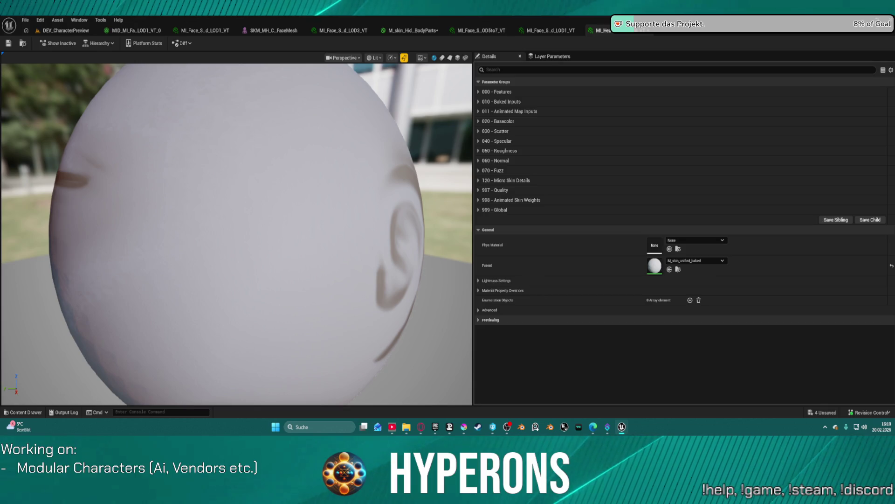
left_click(479, 92)
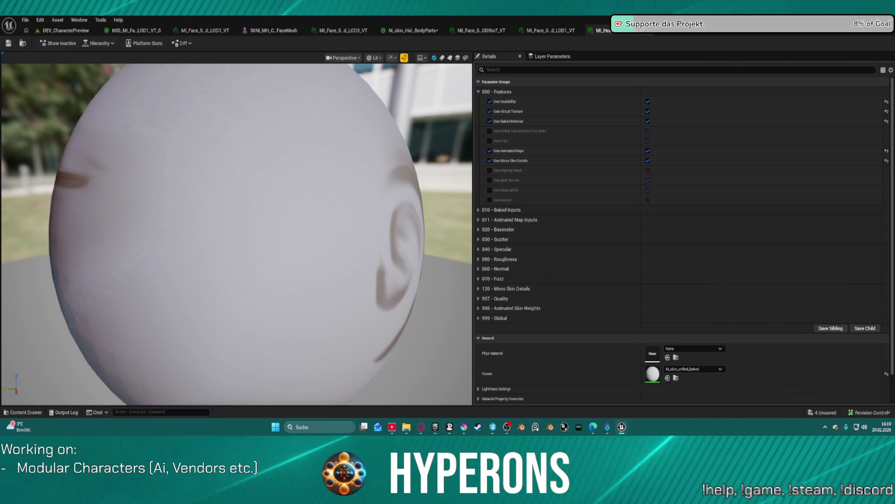
left_click(479, 212)
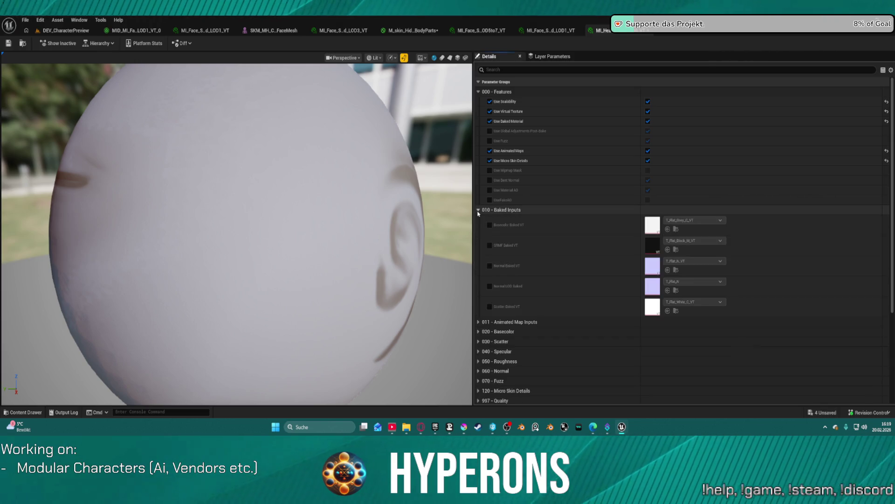
left_click(546, 31)
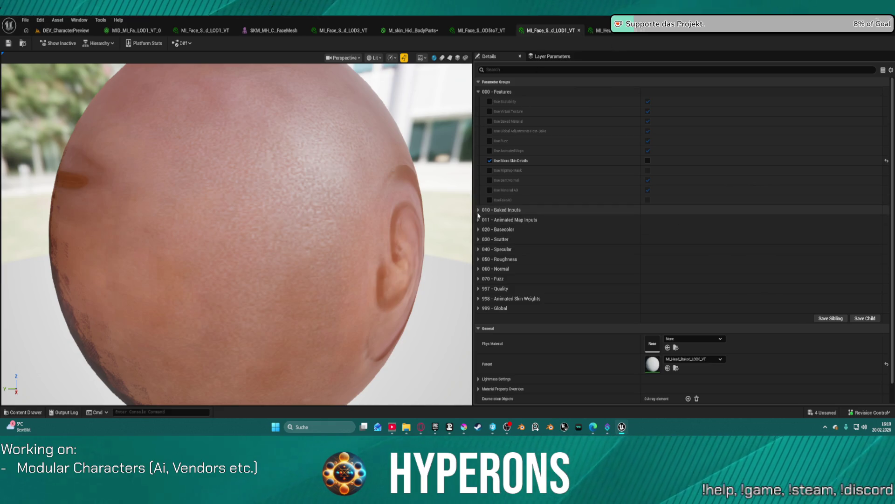
left_click(478, 210)
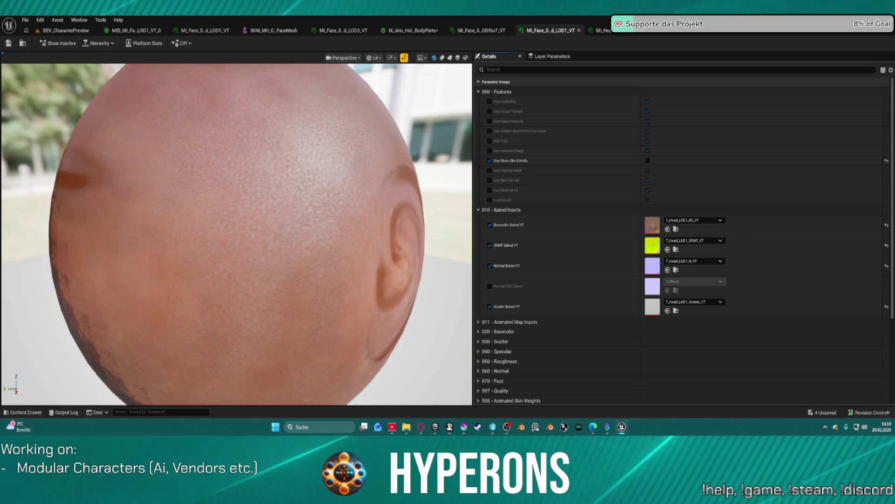
left_click(278, 32)
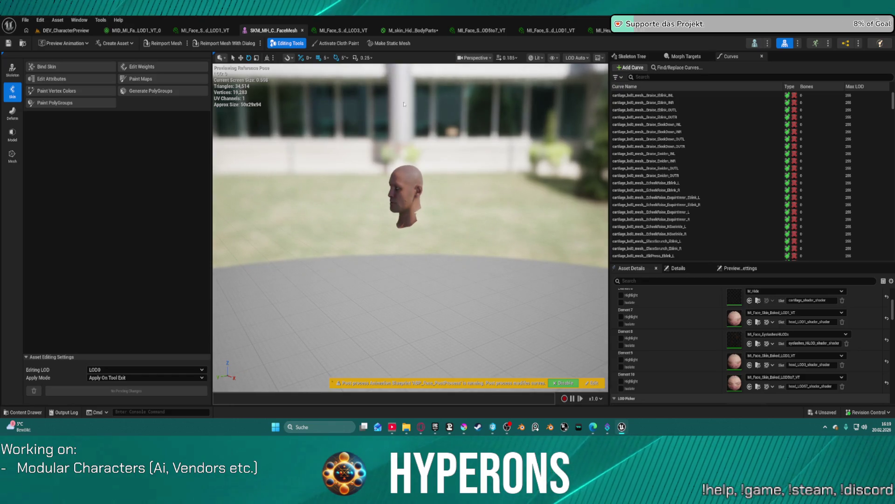
Return to DEV_CharacterPreview at the characters' eye level, then bring the Krita mask forward
left_click(59, 30)
left_click_drag(174, 70, 174, 187)
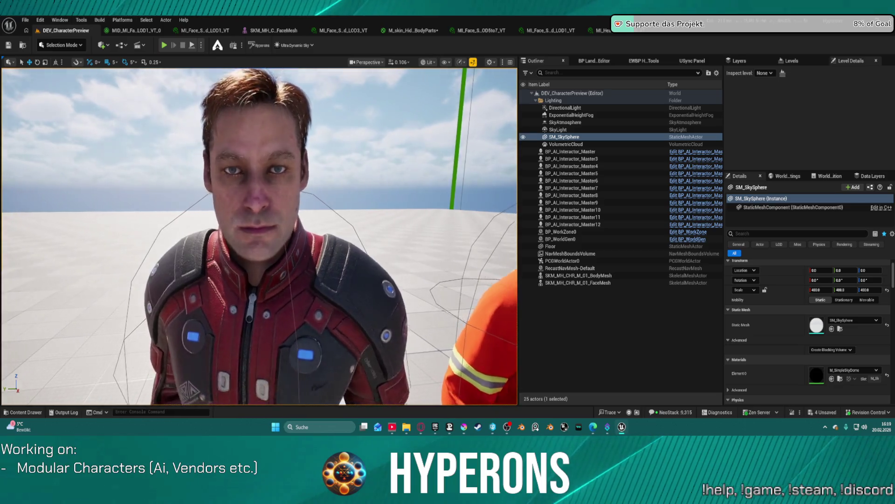
left_click(464, 427)
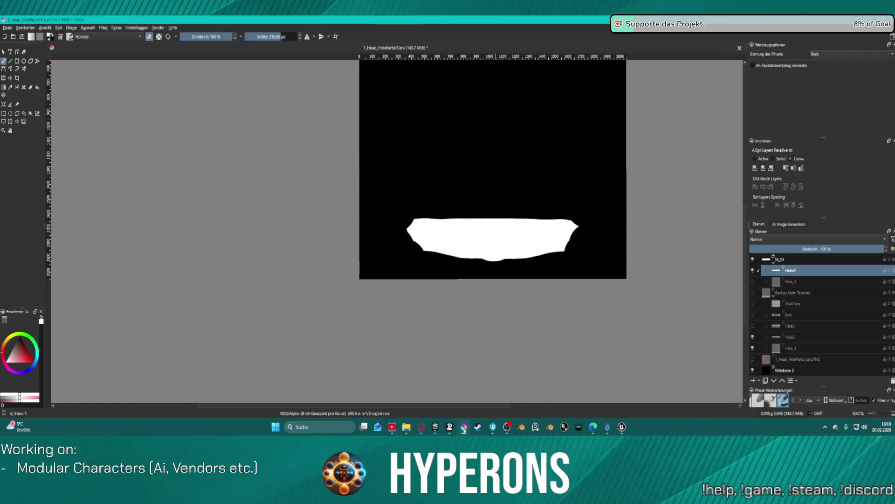
Hide Hide2, show Backup Main Textures, and magic-wand select the ear shapes on the Ears layer
left_click(753, 270)
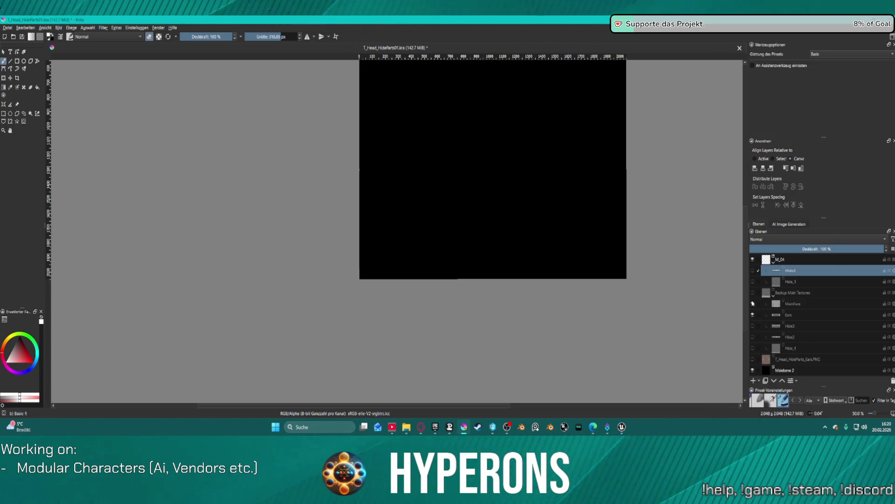
left_click(752, 293)
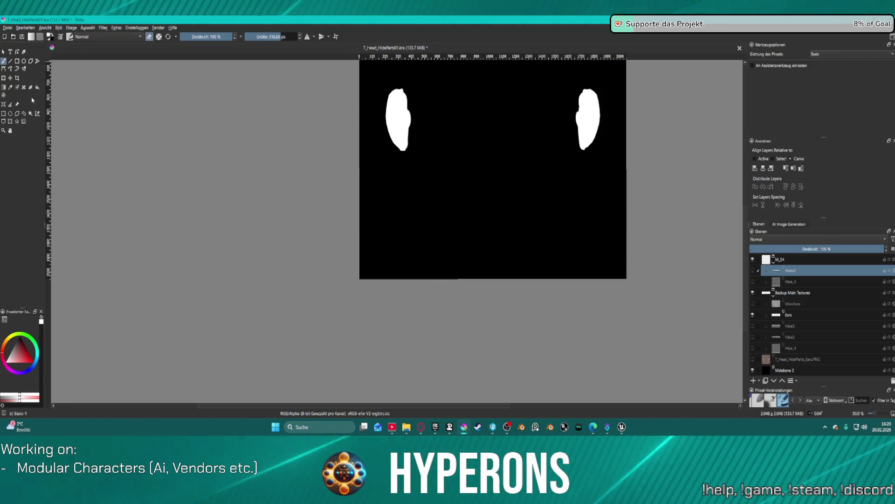
left_click(30, 113)
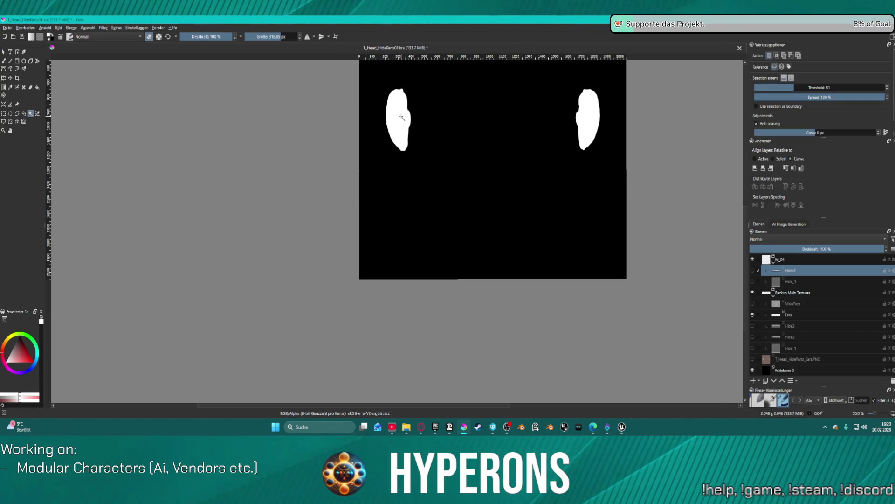
left_click(482, 116)
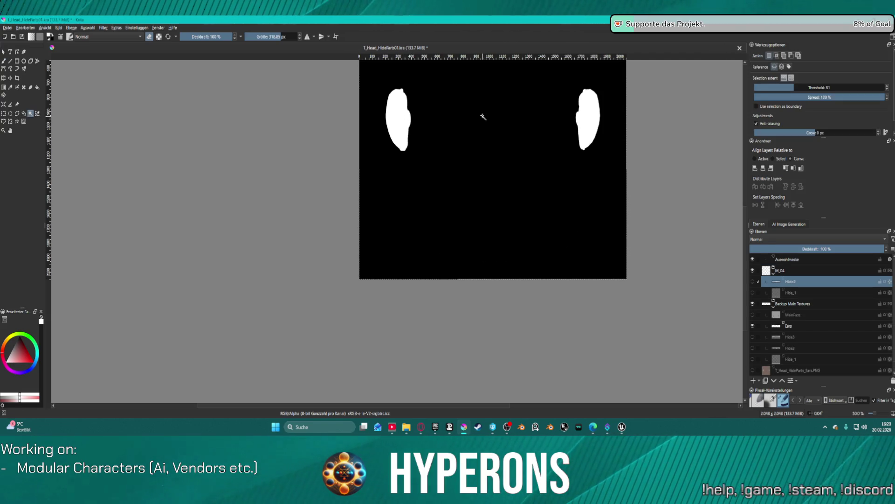
left_click(799, 328)
left_click(394, 119)
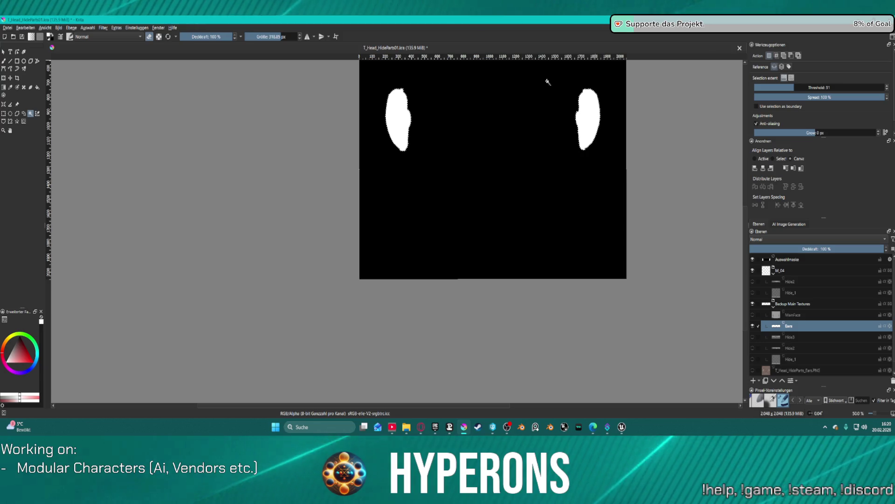
Grow the ear selection slightly with Auswahl vergrößern
left_click(95, 29)
mouse_move(102, 30)
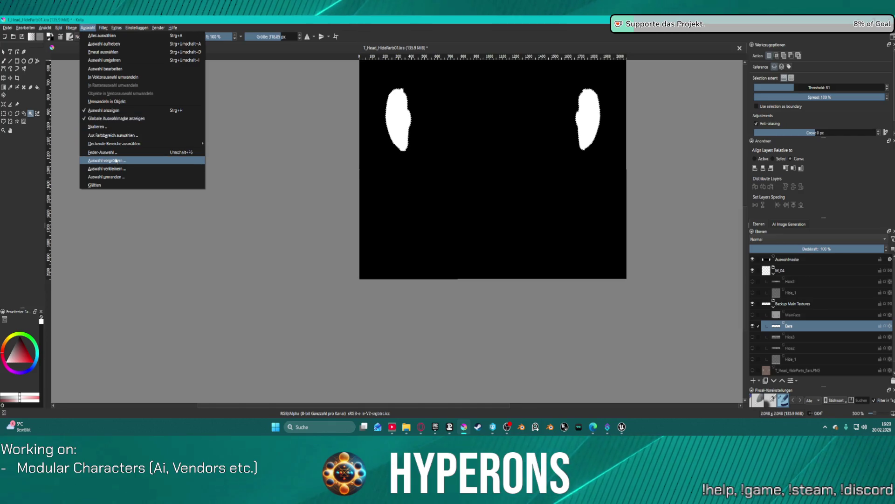
left_click(116, 161)
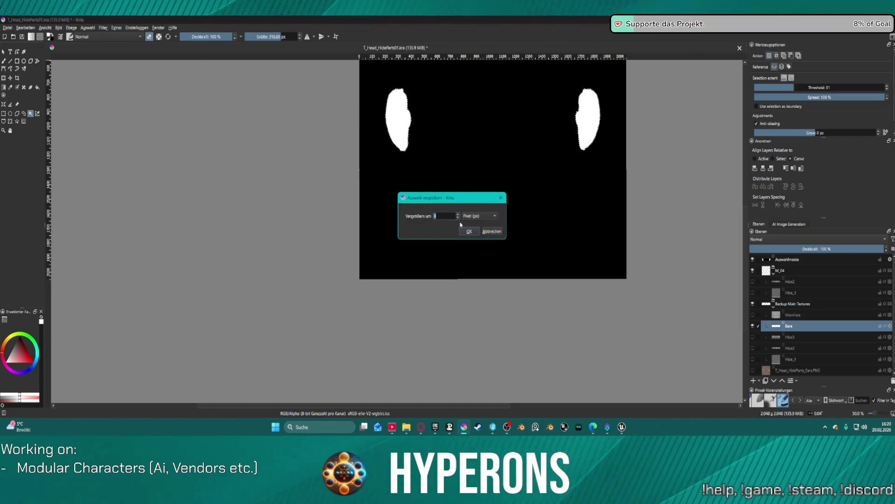
key("Return")
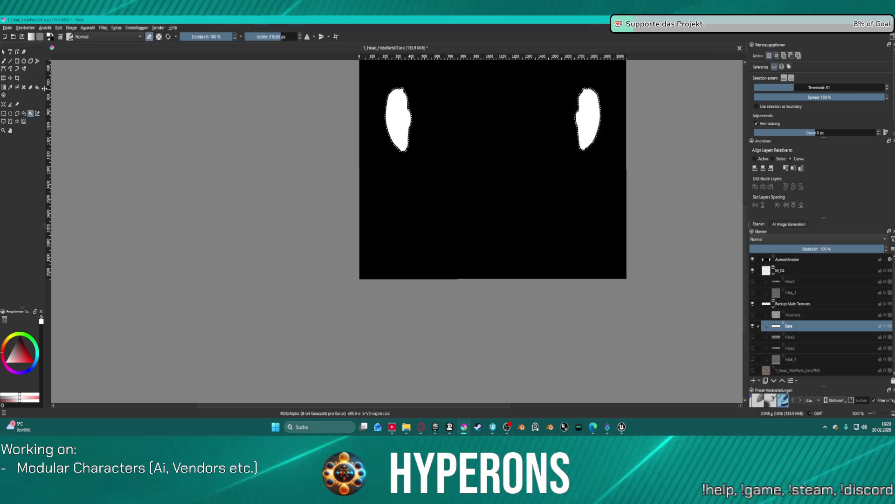
Fill the enlarged ear selection with white using the Fill tool
key("f")
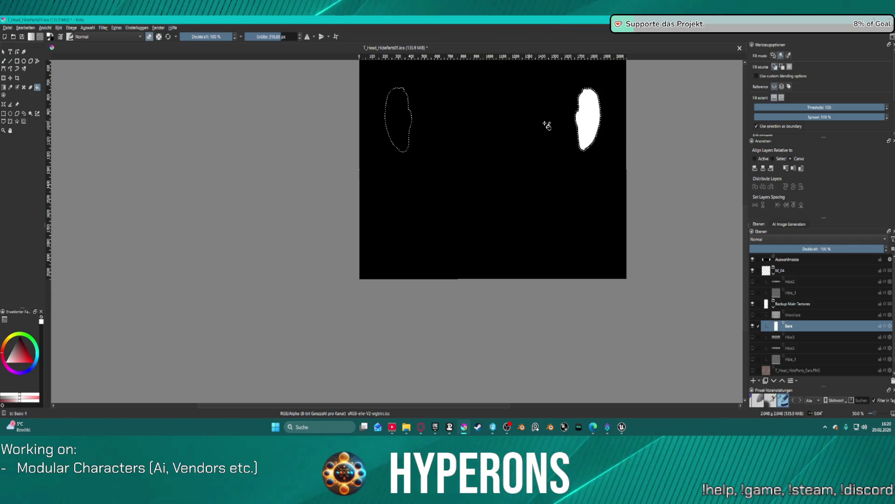
left_click(53, 36)
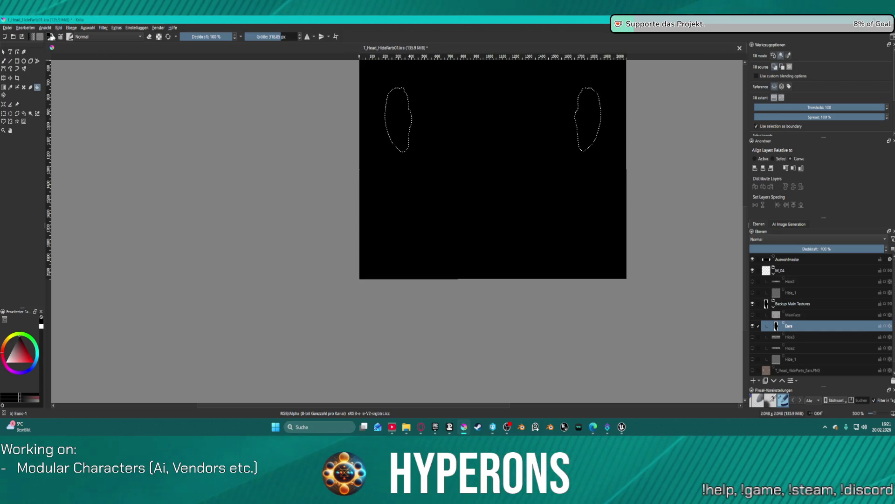
left_click(52, 35)
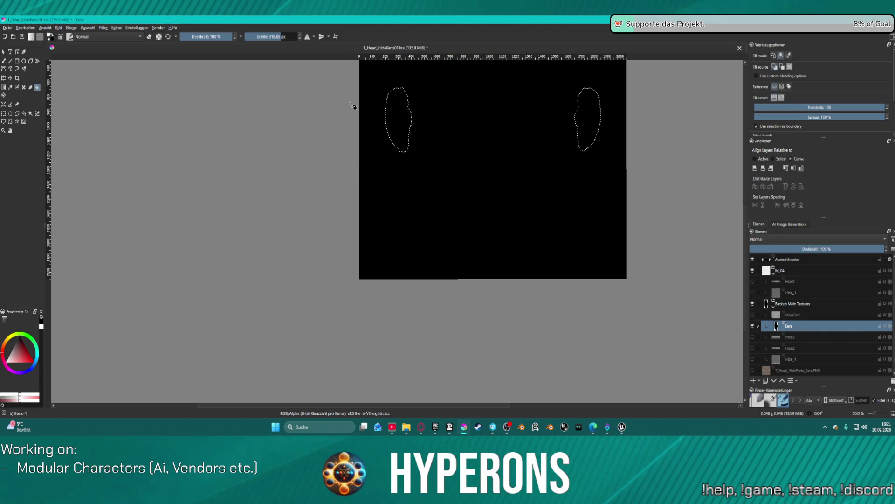
left_click(583, 122)
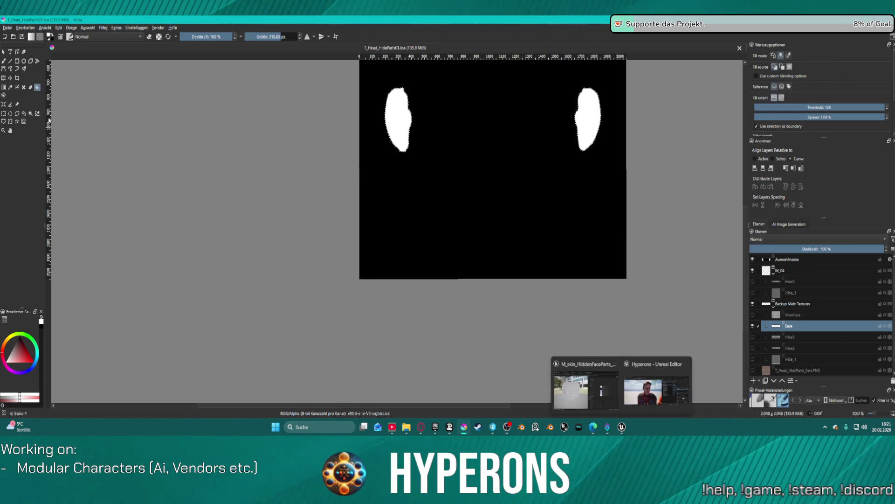
left_click(7, 28)
Export the mask as T_Head_HidePart_Ears.png, overwriting the existing file, and return to Unreal Editor
left_click(53, 95)
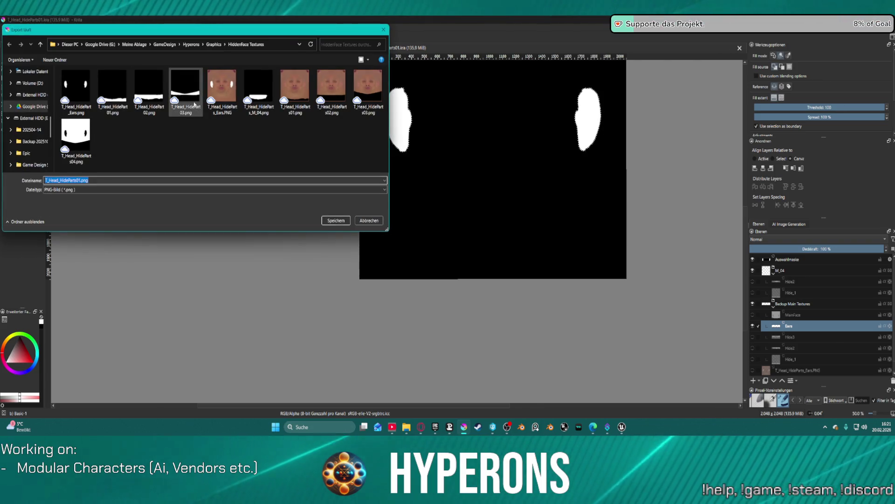
left_click(335, 220)
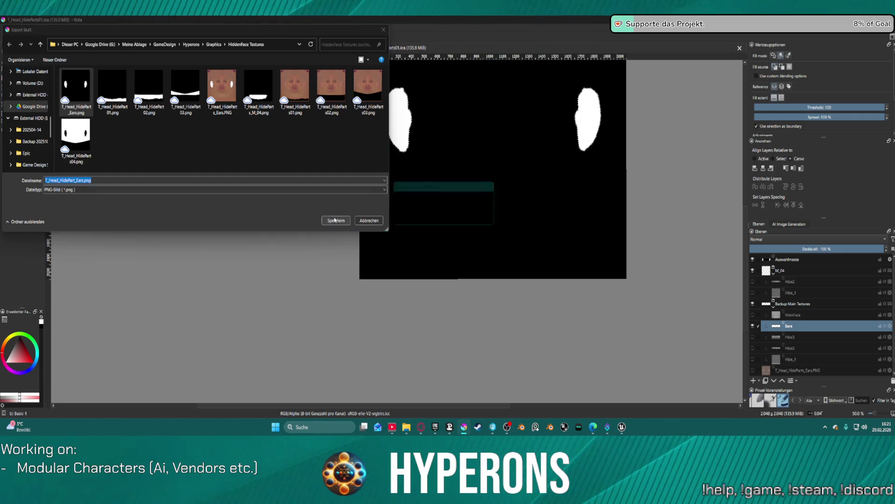
left_click(464, 221)
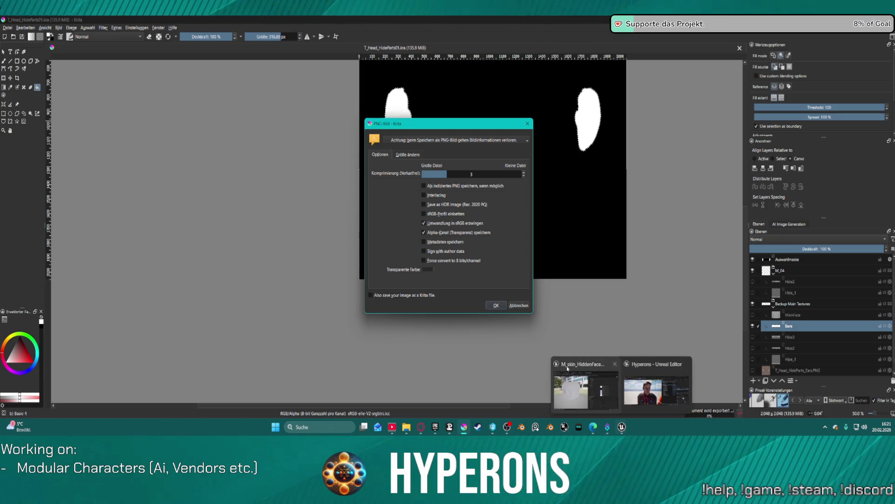
left_click(497, 305)
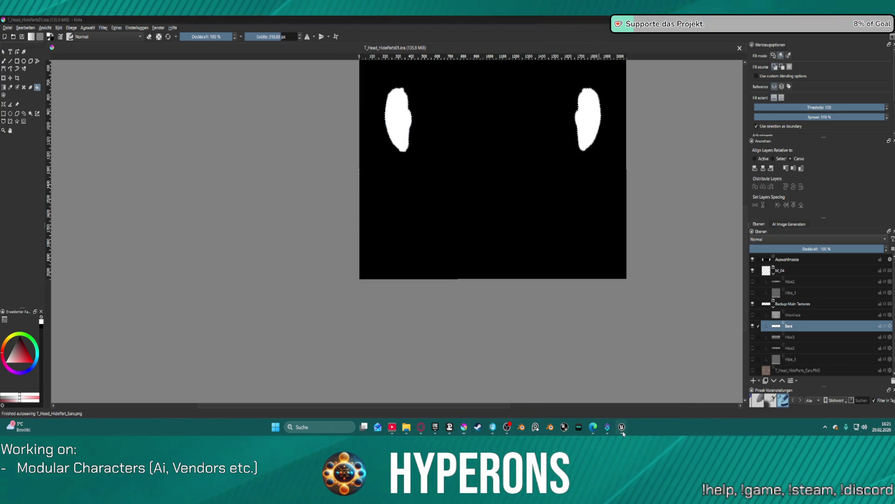
mouse_move(621, 427)
left_click(657, 385)
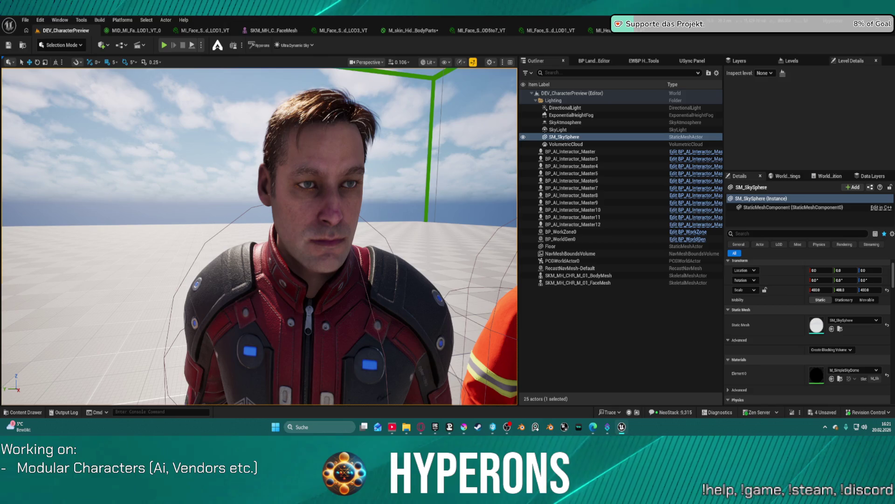
Inspect the characters' ears up close, then select the orange-suited BP_AI_Interactor_Master11
mouse_move(260, 236)
left_mouse_down()
mouse_move(56, 242)
mouse_move(42, 270)
mouse_move(419, 147)
left_mouse_up()
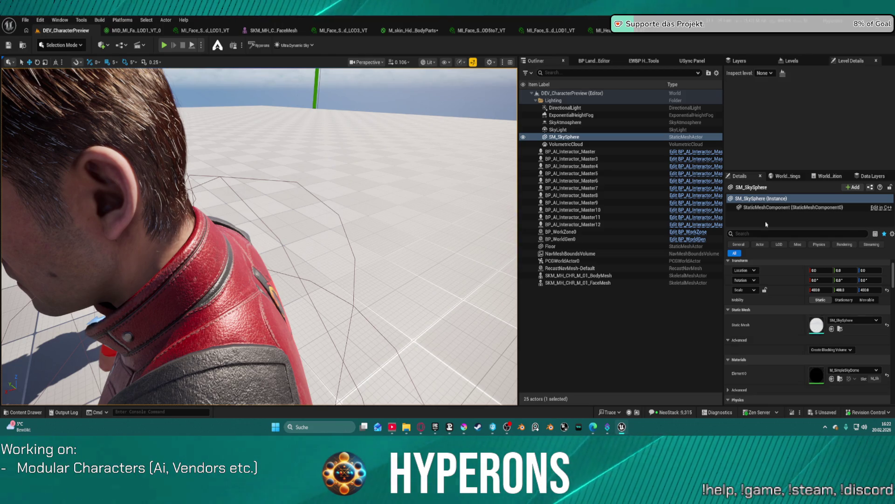
left_click_drag(401, 202, 400, 202)
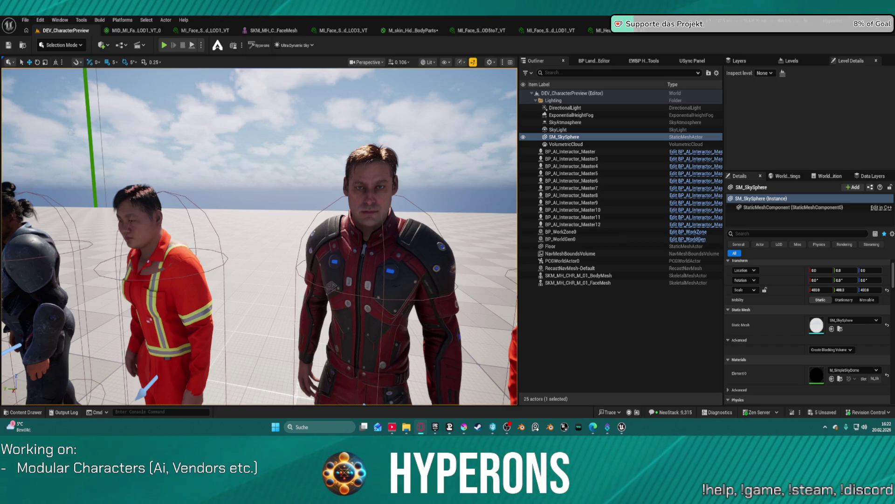
mouse_move(202, 139)
left_mouse_down()
mouse_move(233, 140)
mouse_move(177, 135)
left_mouse_up()
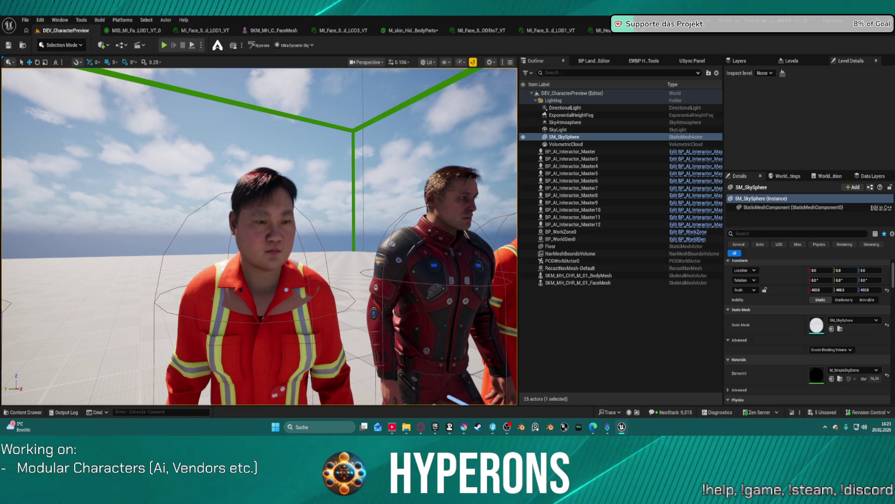
left_click(261, 219)
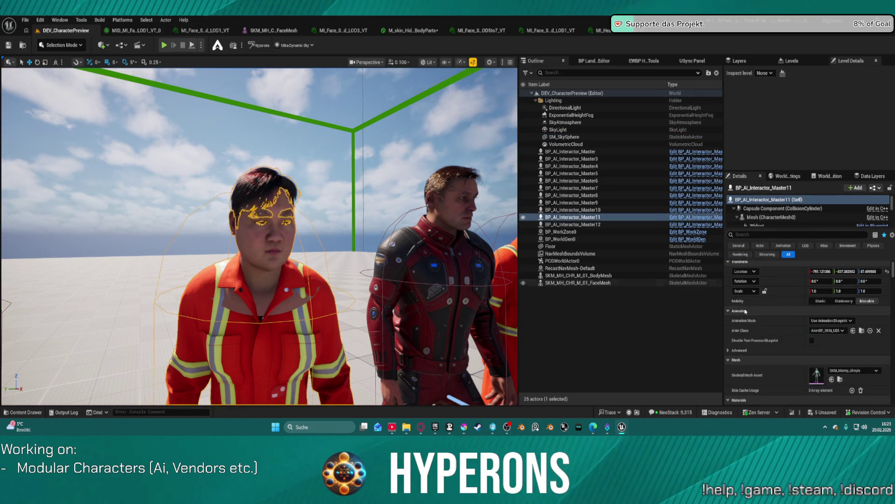
Select the Face component in Details and open its Skeletal Mesh Asset in the mesh editor
scroll(782, 216, "down", 2)
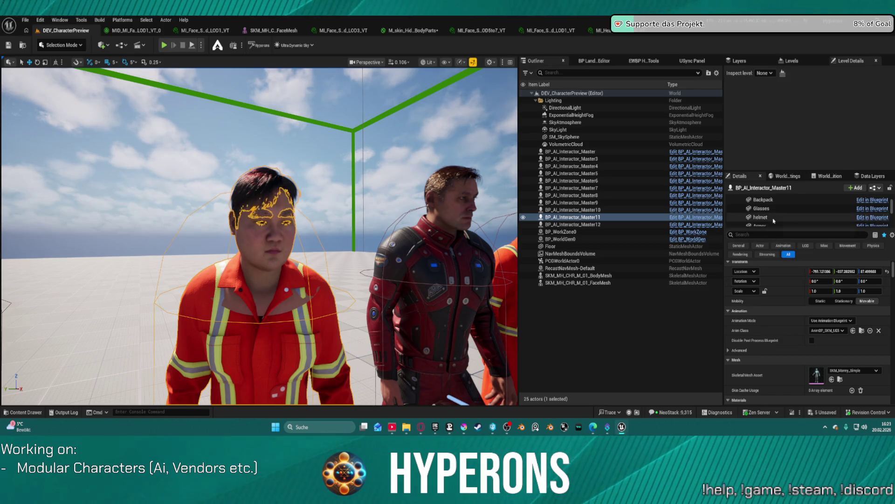
scroll(802, 201, "down", 1)
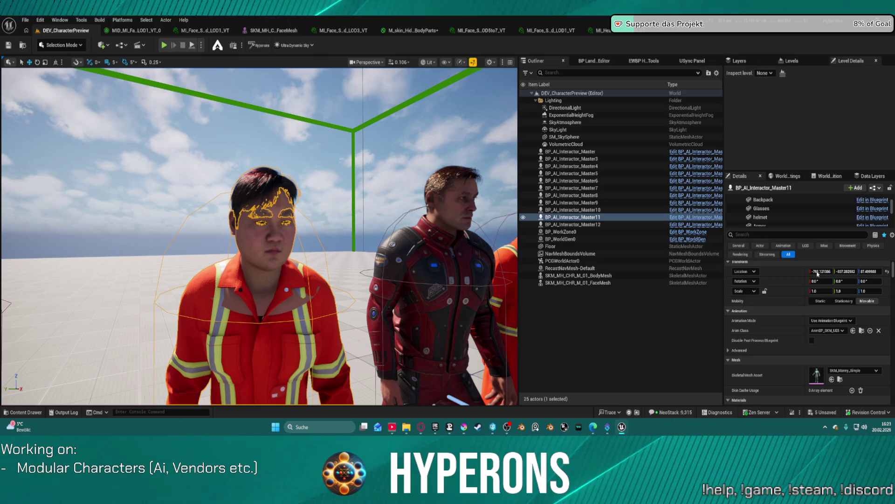
scroll(788, 336, "up", 1)
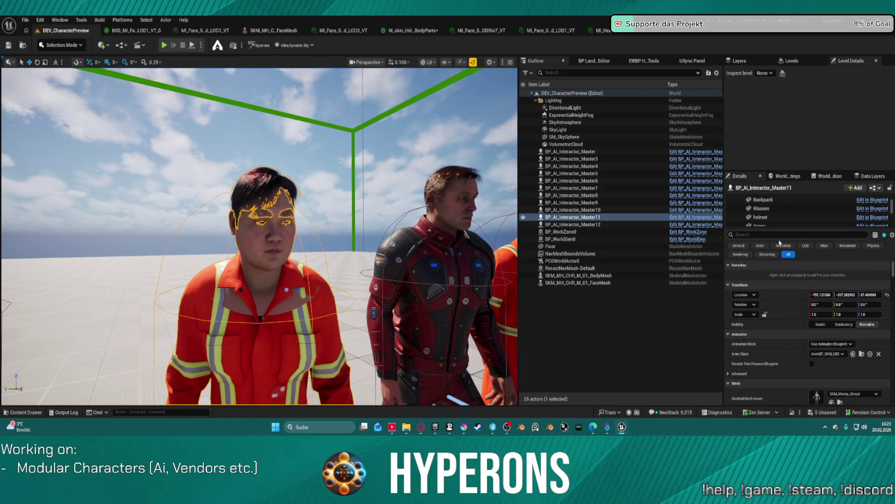
scroll(782, 214, "up", 2)
scroll(782, 214, "down", 2)
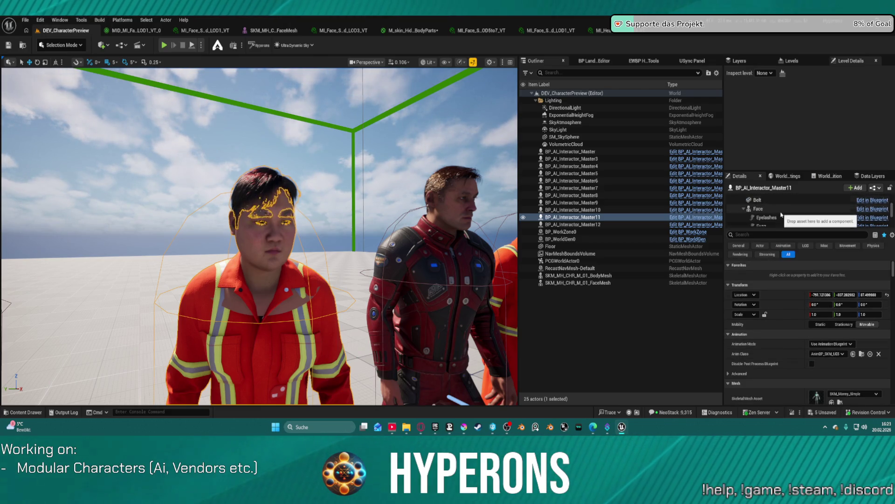
left_click(781, 212)
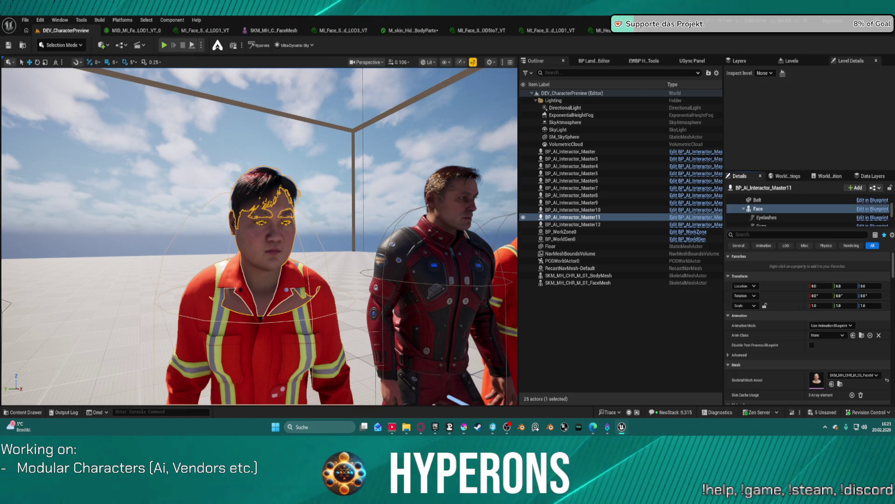
double_click(816, 379)
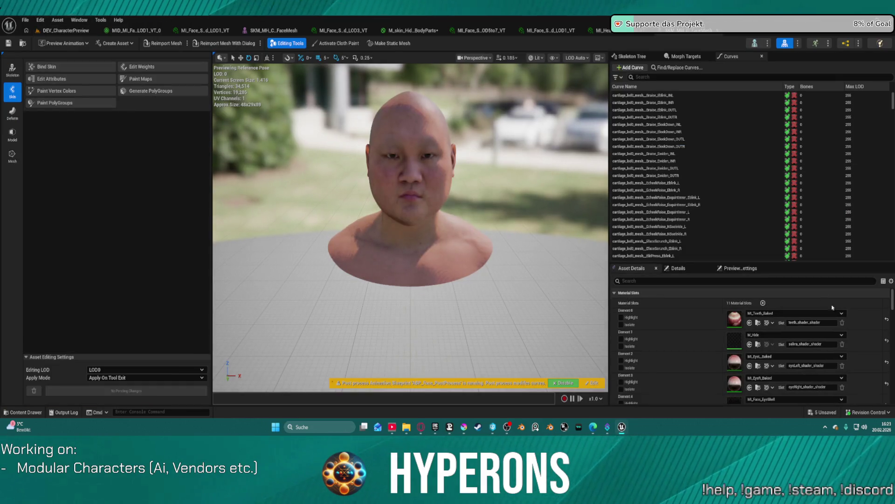
Scroll the Asset Details down to the head's baked skin material slots
scroll(731, 348, "down", 4)
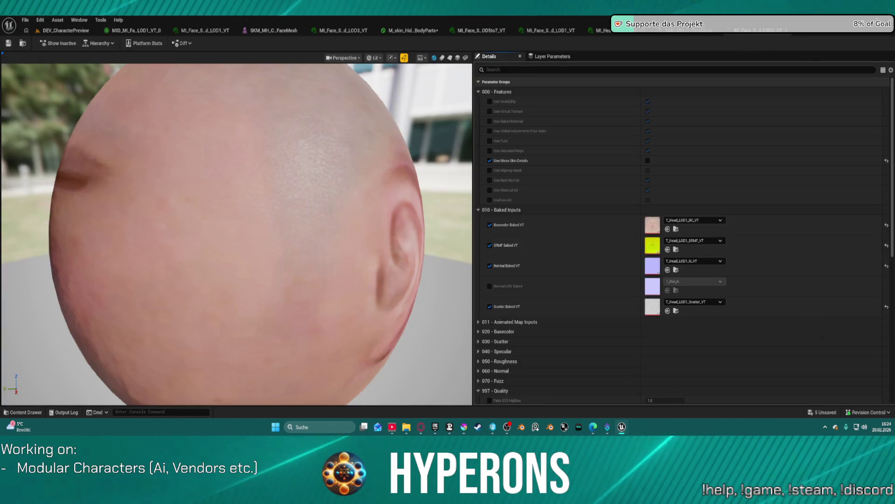
scroll(594, 203, "down", 10)
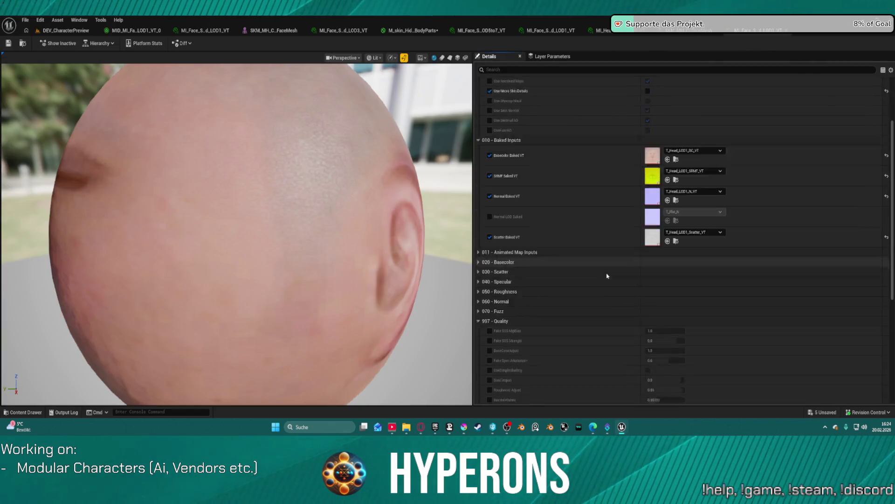
scroll(601, 266, "up", 10)
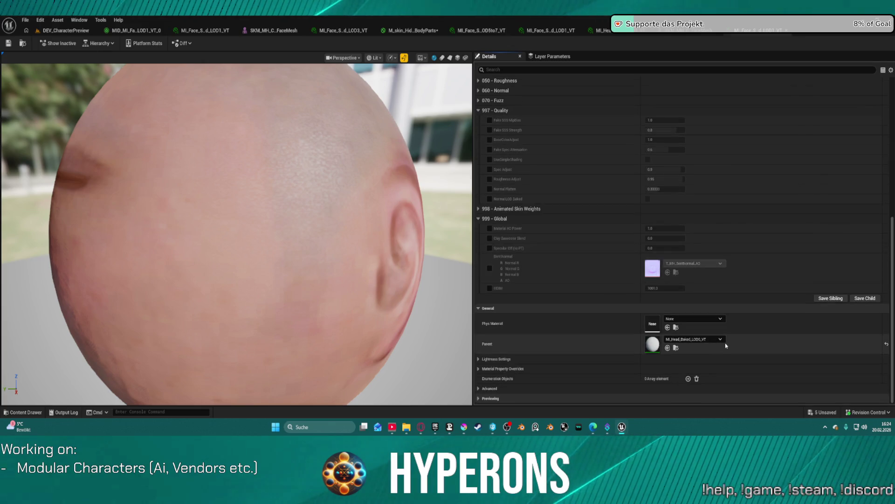
scroll(559, 189, "up", 2)
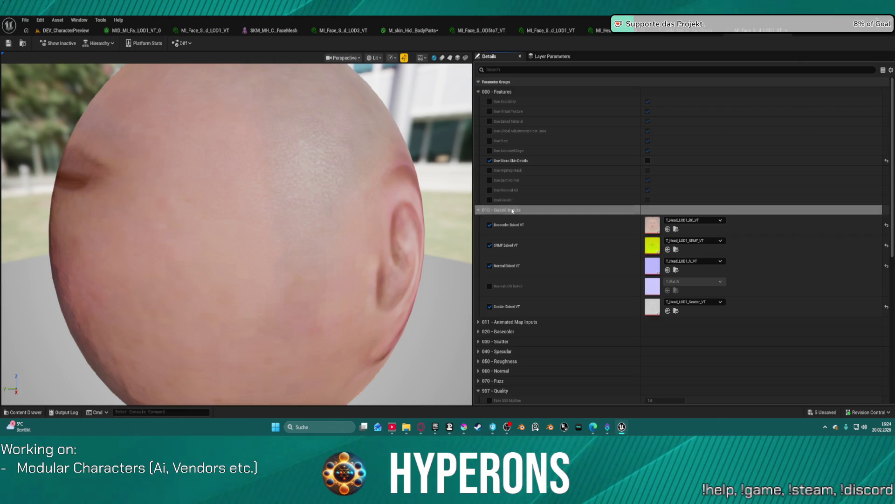
scroll(604, 347, "down", 10)
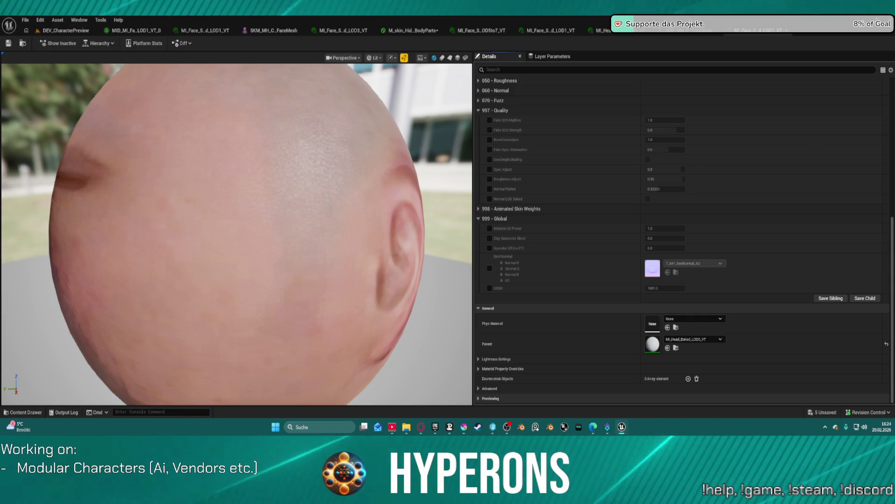
left_click(667, 349)
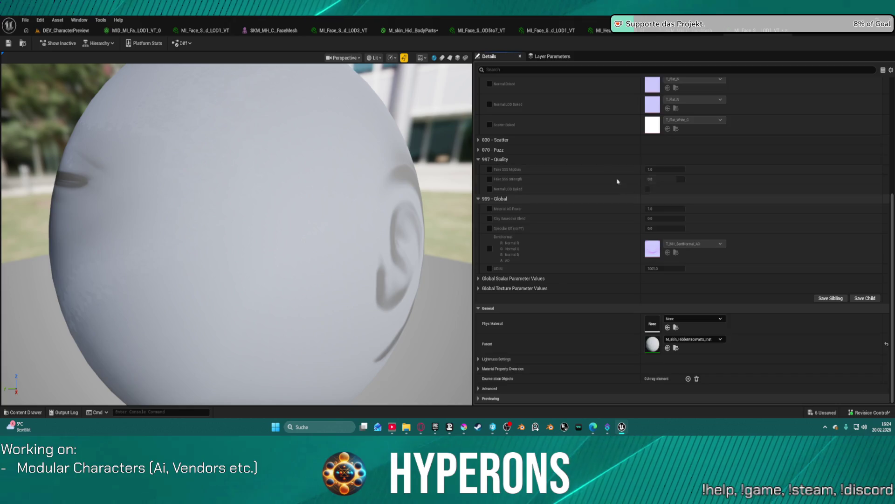
Compare the LOD1 face skin material with the grey reparented material, then close the LOD1 tab
scroll(607, 168, "up", 2)
scroll(592, 155, "up", 2)
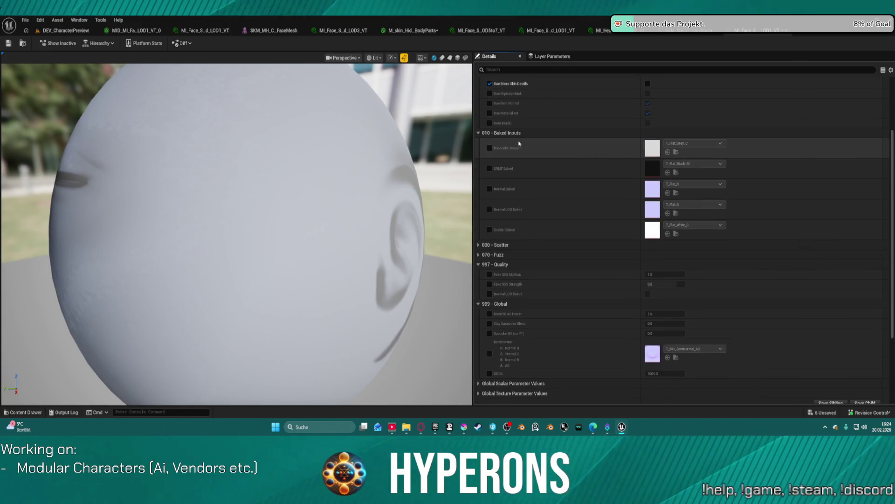
scroll(537, 133, "up", 3)
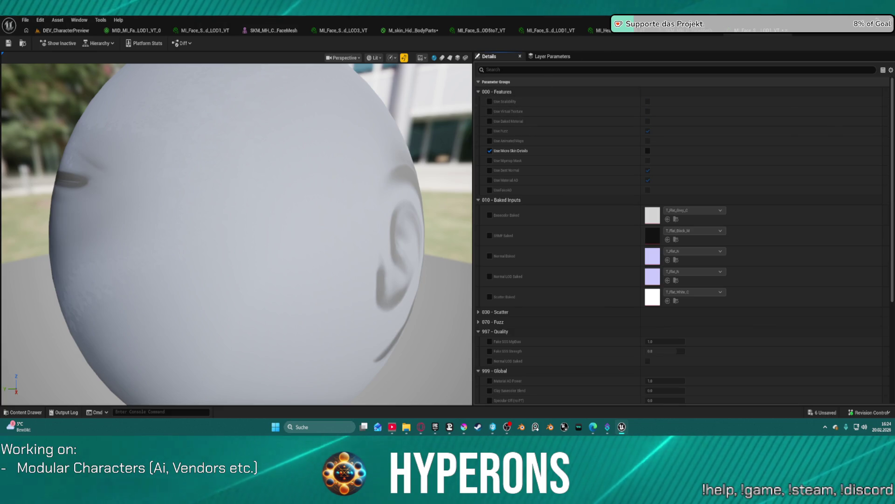
left_click(559, 30)
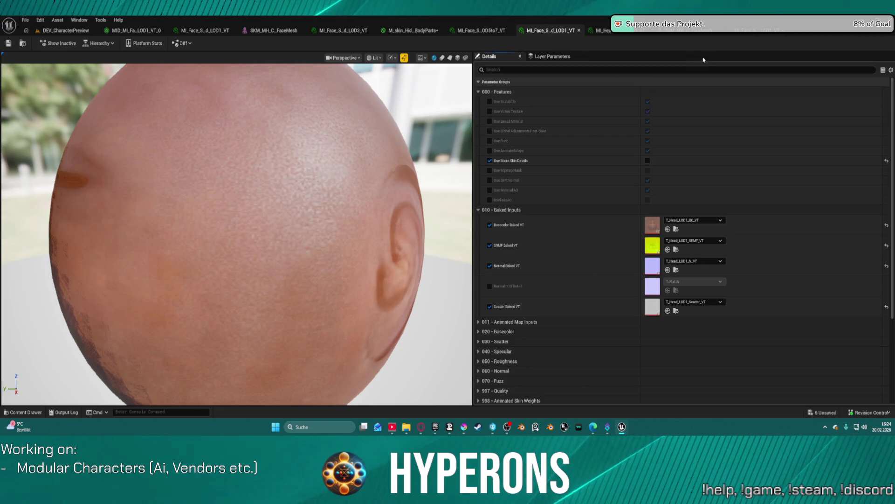
left_click(749, 33)
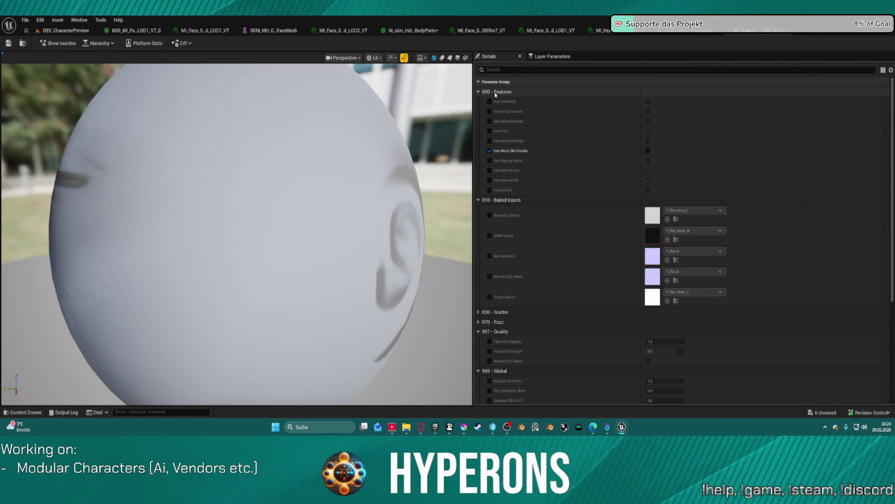
left_click(541, 30)
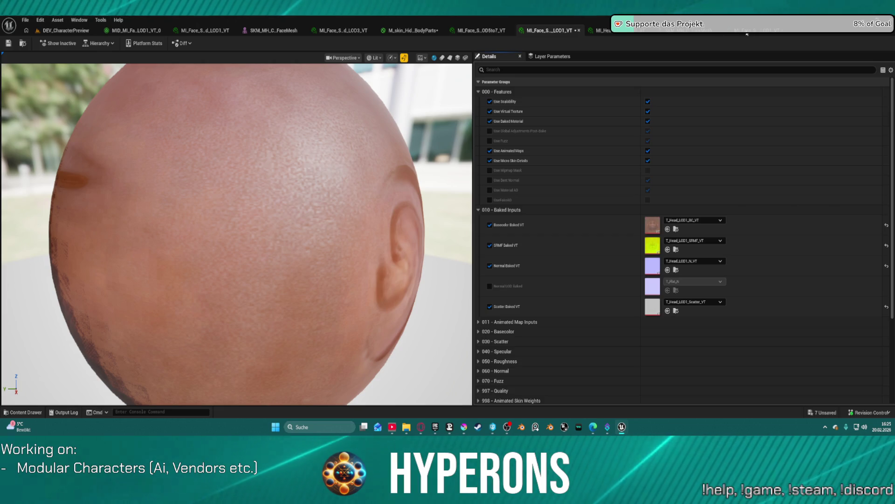
left_click(579, 31)
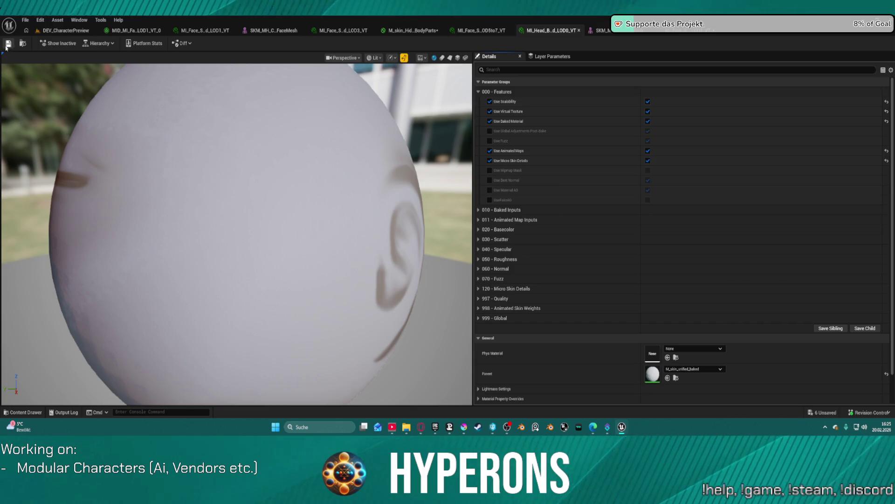
Go back to DEV_CharacterPreview, where the orange-clad worker's face now appears pale grey
left_click(66, 31)
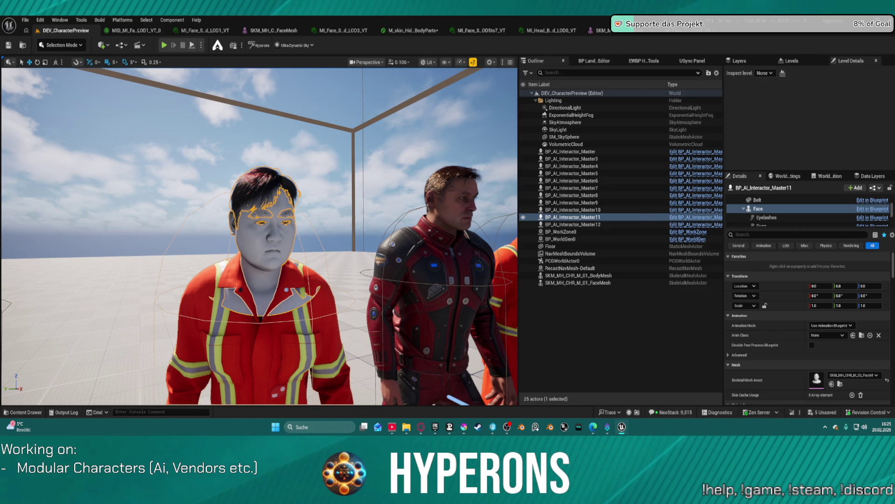
Save the hidden-face-parts skin material instance and return to the SKM_MH_C_FaceMesh editor's grey head
left_click(135, 30)
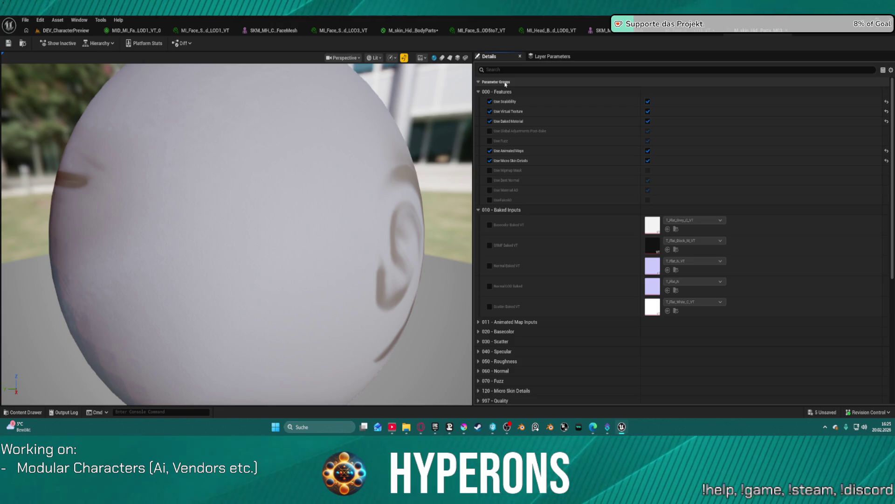
left_click(7, 43)
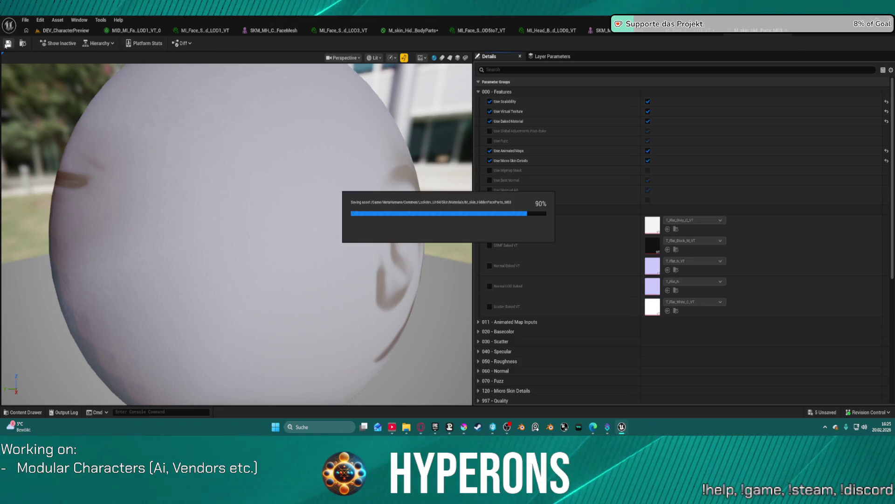
left_click(81, 31)
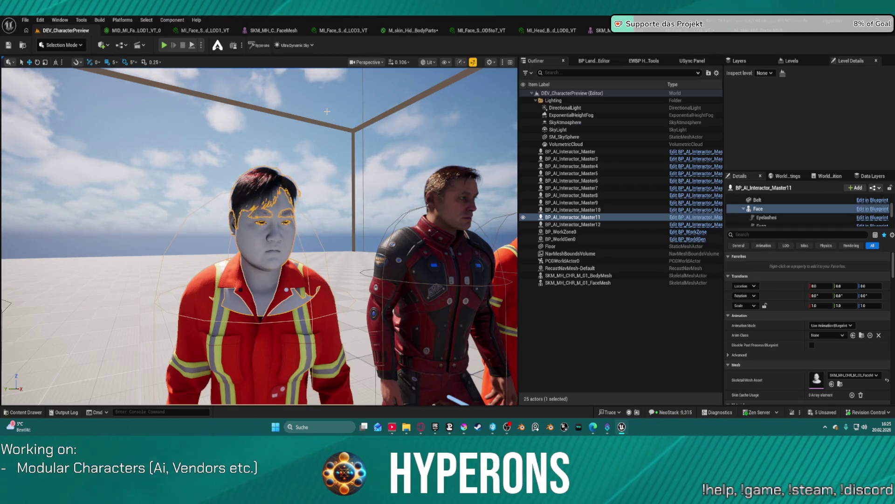
left_click(340, 30)
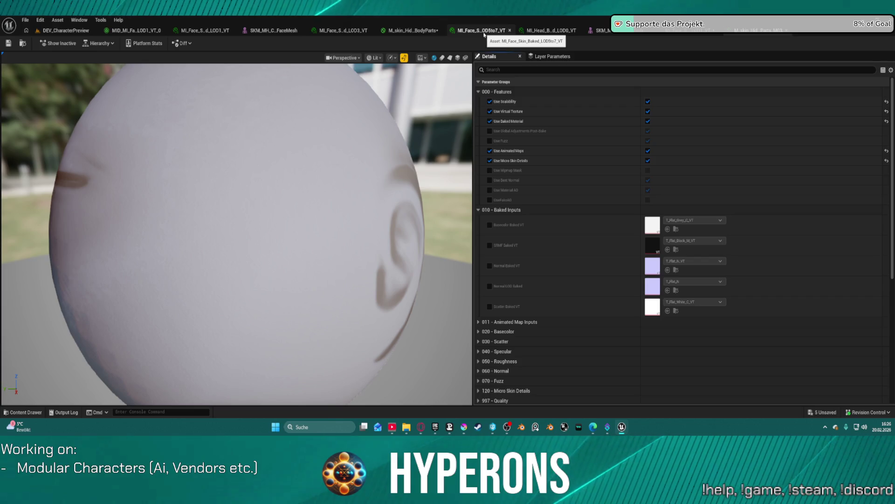
left_click(271, 30)
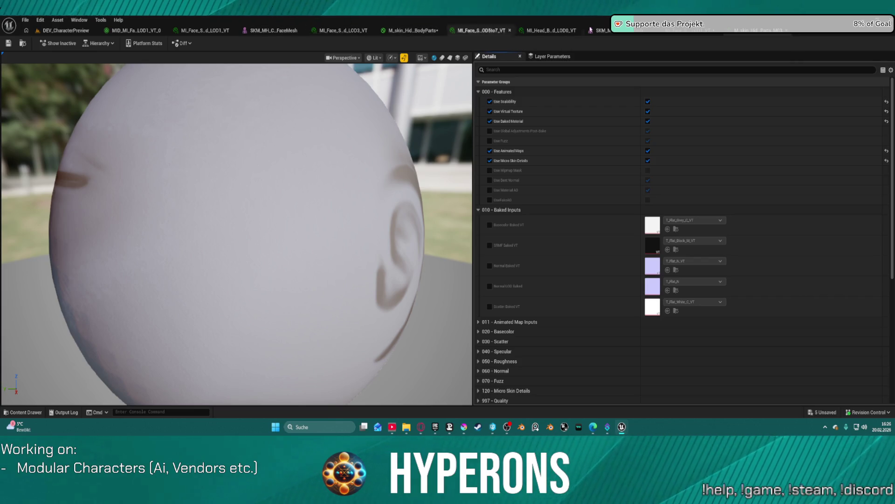
scroll(755, 340, "down", 3)
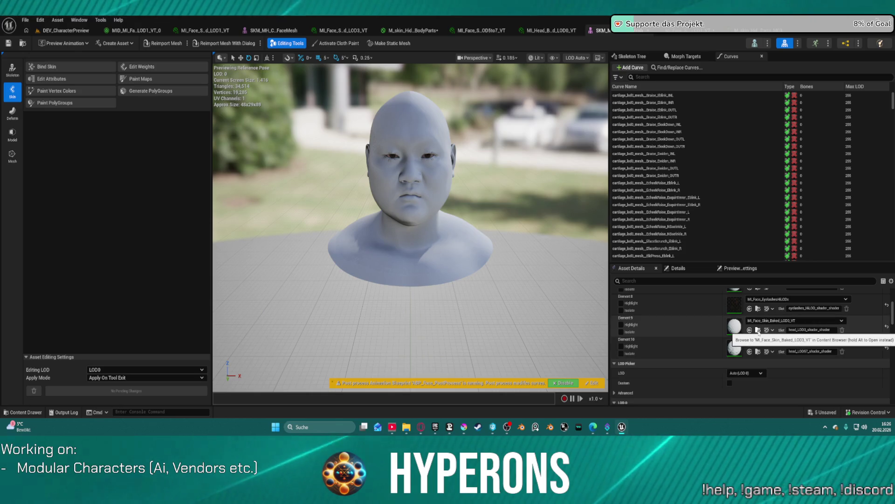
Clear Element 7's material, undo it, then open the LOD3 baked face skin material instance
scroll(758, 331, "up", 3)
scroll(758, 327, "up", 1)
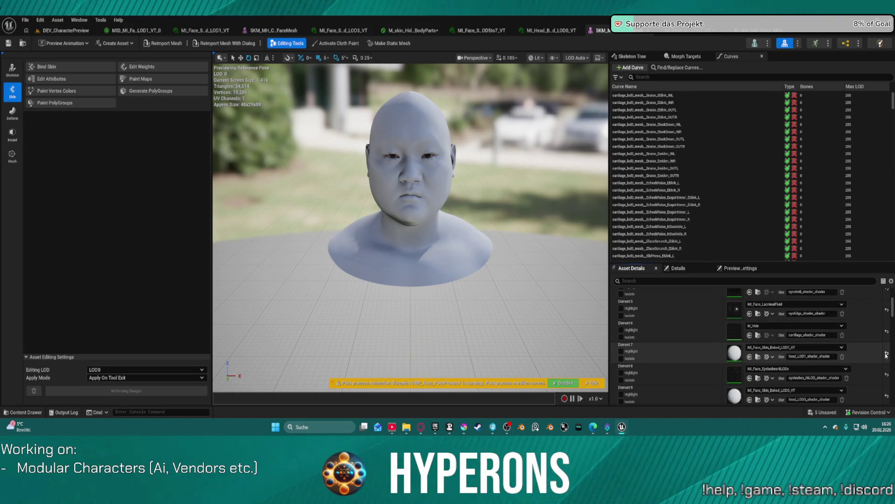
left_click(887, 354)
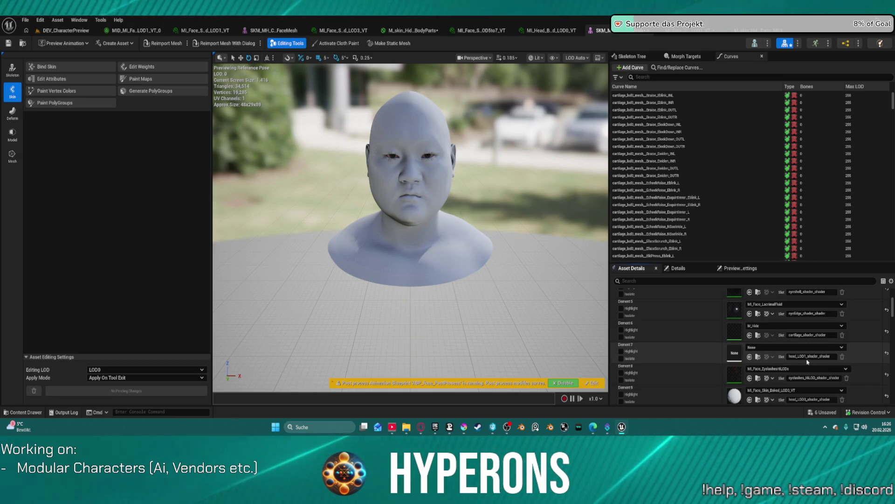
key("ctrl+z")
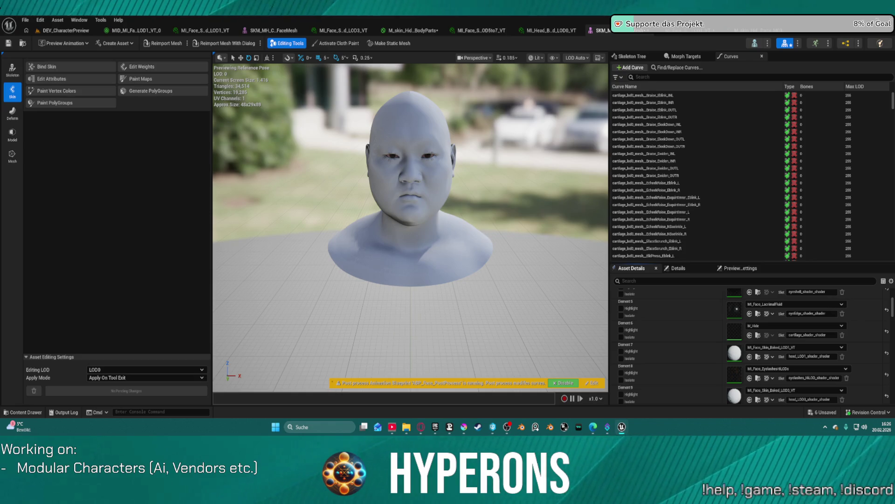
double_click(735, 395)
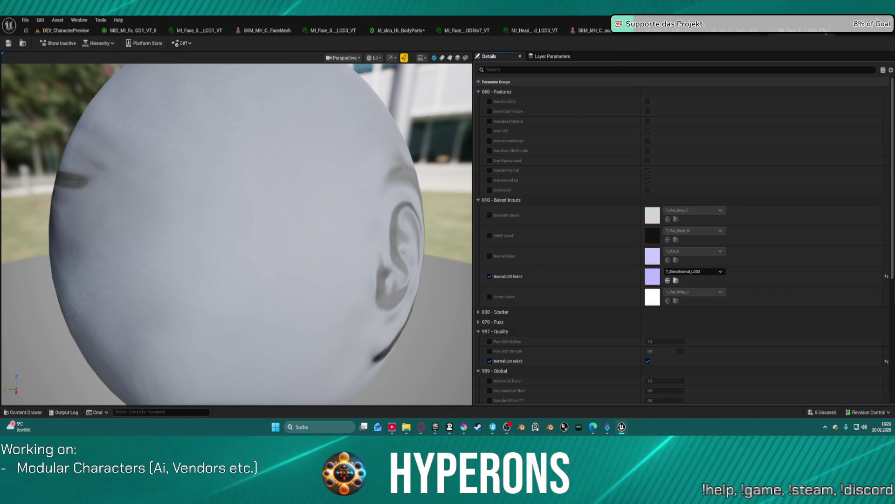
In MI_Face_Skin_Baked_LOD1_VT, toggle Use Virtual Texture and Use Scalability off and back on
left_click(688, 31)
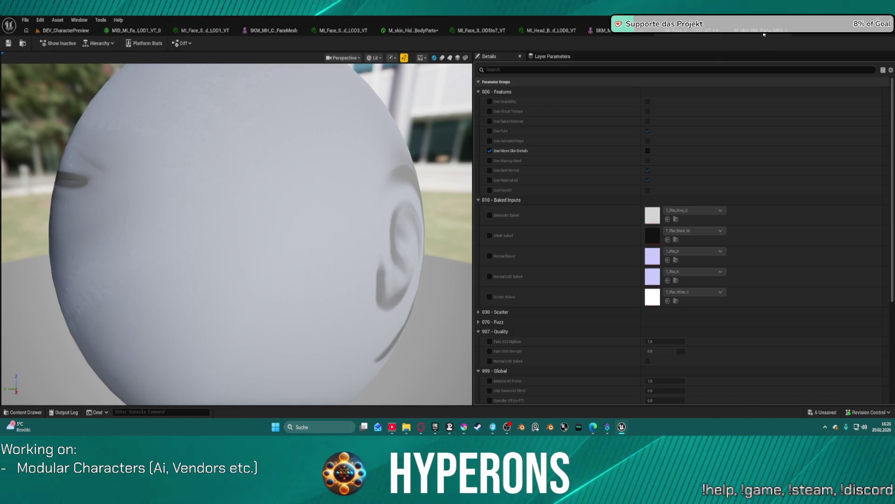
left_click(648, 112)
left_click(648, 112)
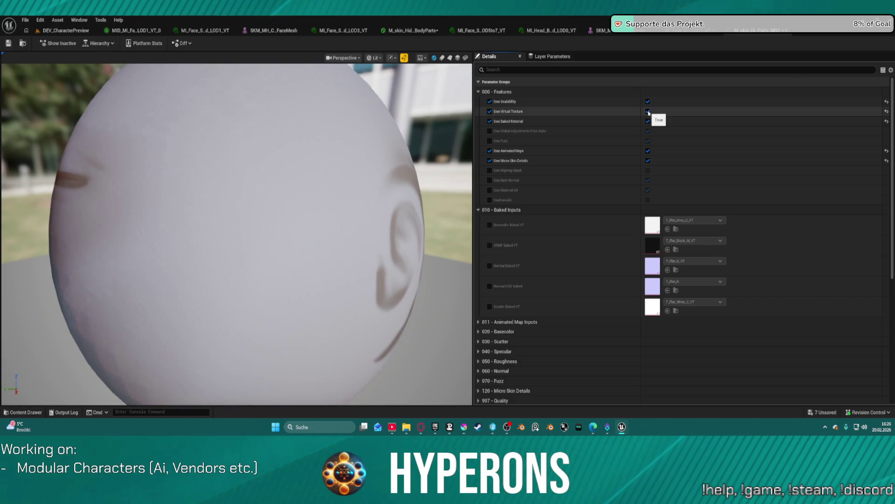
left_click(489, 102)
left_click(490, 101)
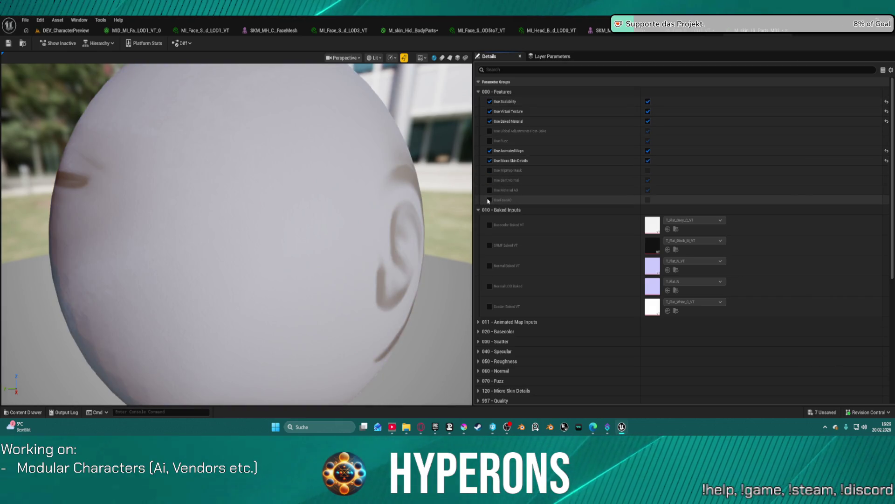
Expand Global Scalar Parameter Values, untick the Hide02 override, and return to DEV_CharacterPreview
scroll(543, 201, "down", 5)
scroll(543, 201, "down", 1)
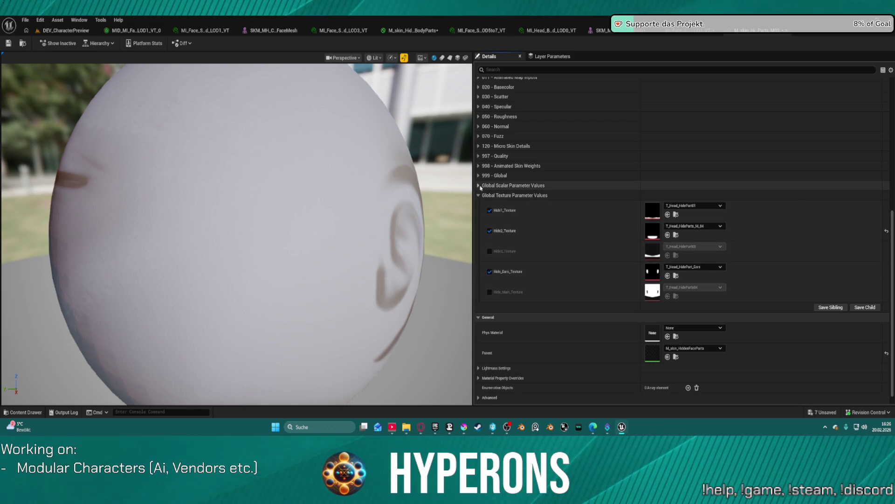
left_click(512, 185)
left_click(489, 205)
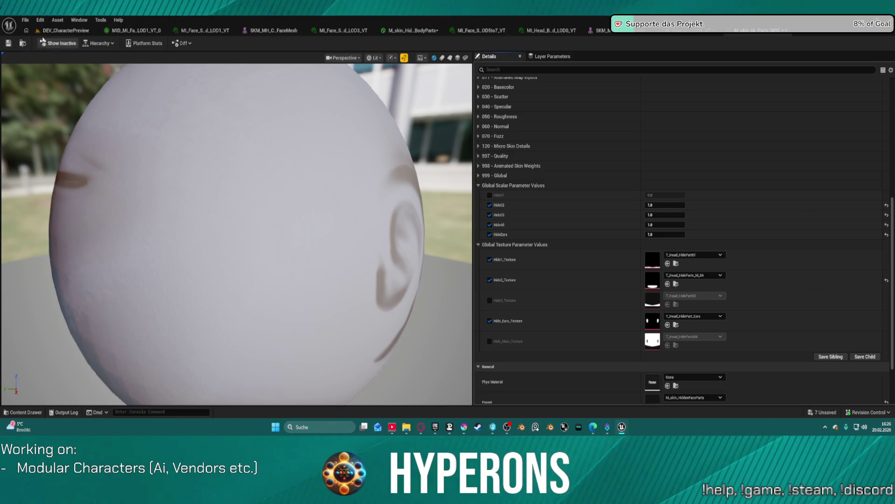
left_click(63, 31)
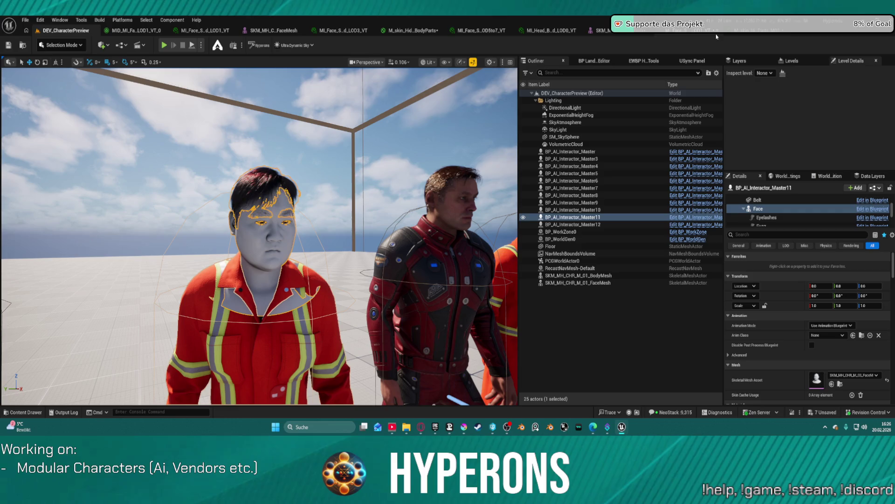
Open the face skeletal mesh editor and assign the hidden-face-parts material to Element 7
left_click(792, 30)
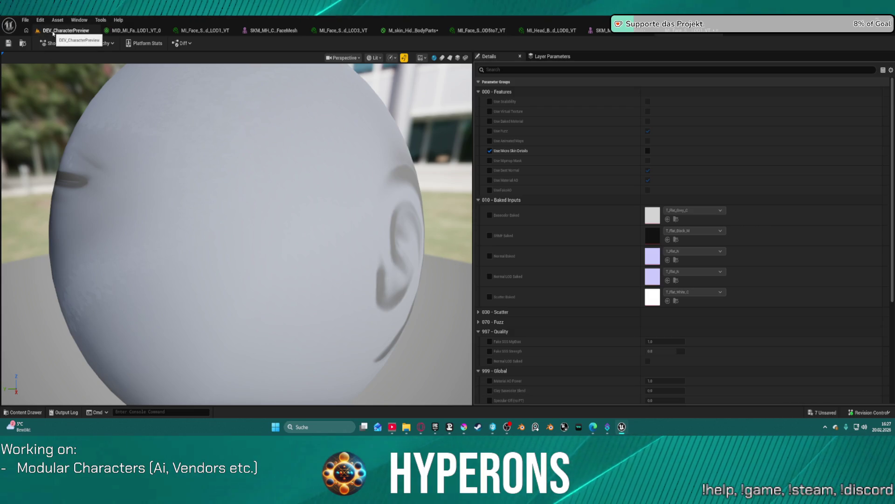
left_click(683, 33)
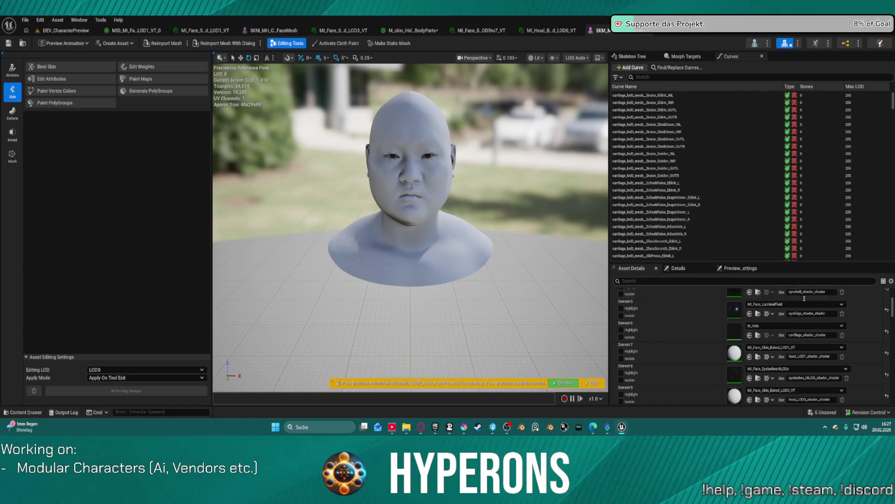
left_click(749, 356)
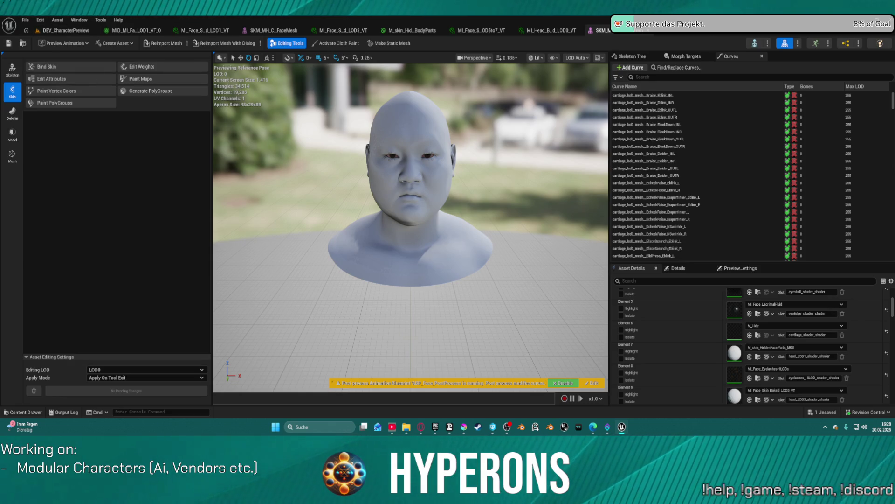
Save the face mesh with M_skin_HiddenFaceParts_MI3 on Element 7, then open Preview Scene settings
key("ctrl+s")
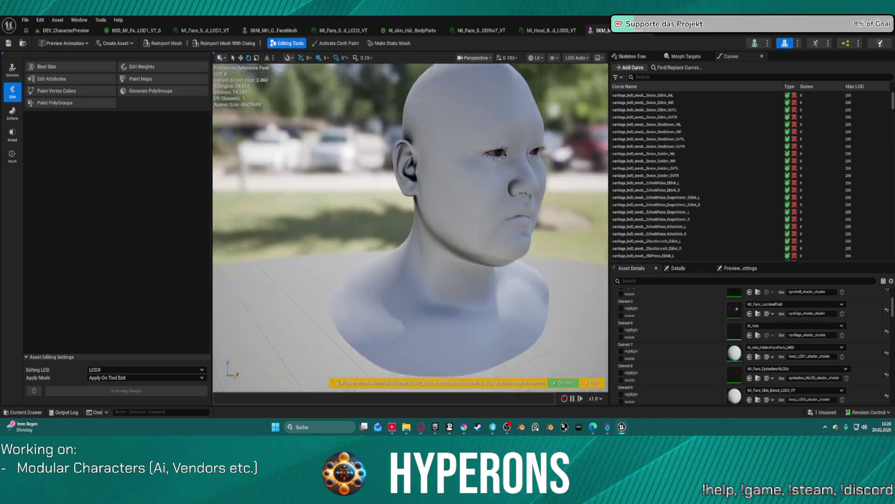
left_click(601, 58)
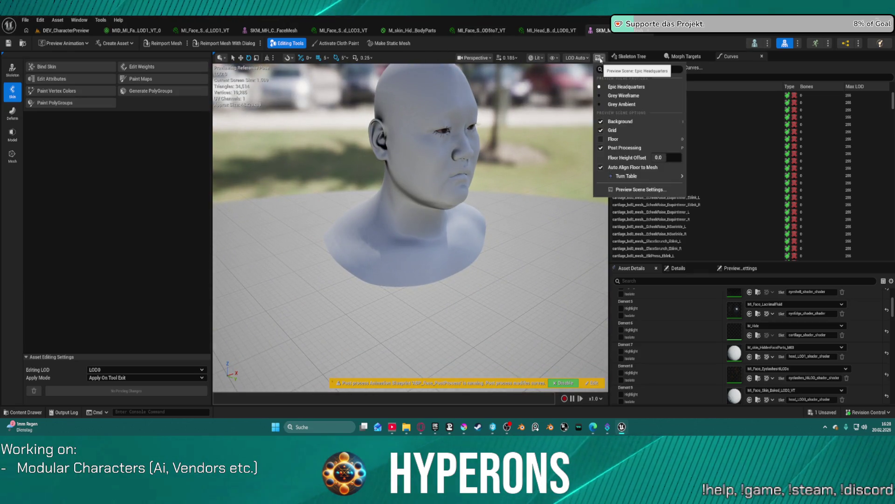
Close Preview Scene settings, check the LOD and view mode menus, and return to DEV_CharacterPreview
left_click(577, 58)
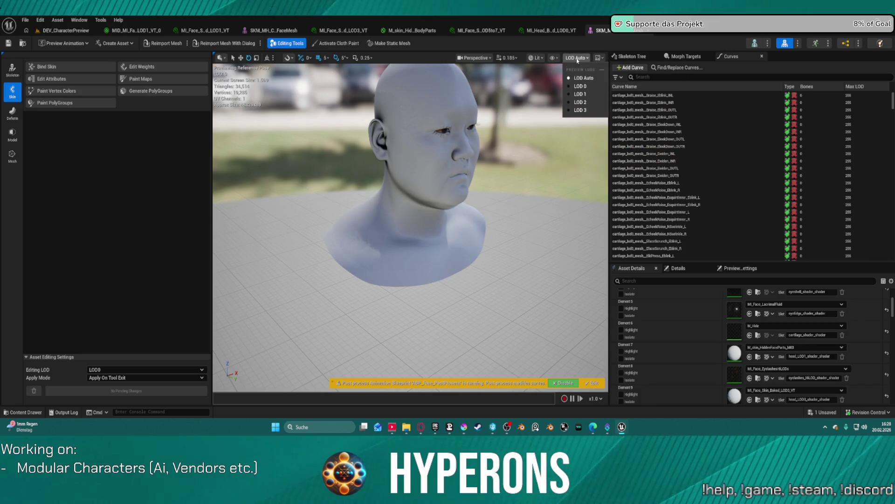
left_click(537, 58)
left_click(538, 58)
left_click(539, 58)
left_click(537, 58)
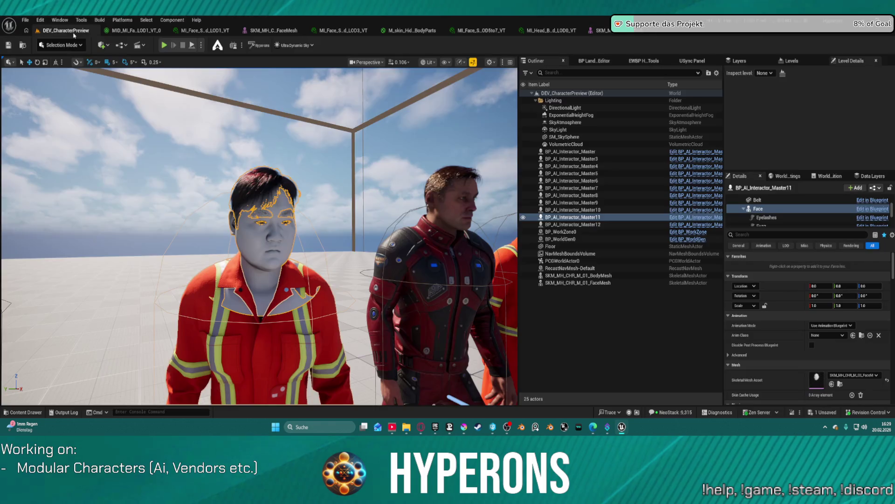
left_click(65, 30)
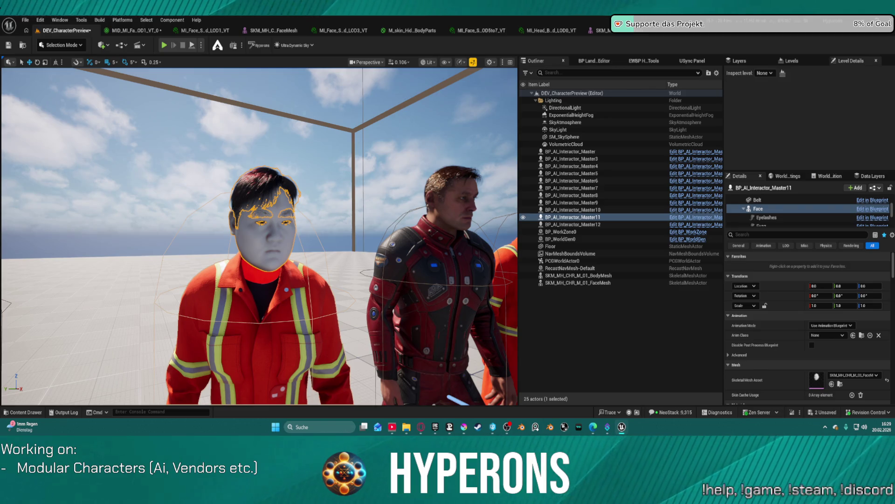
scroll(259, 236, "up", 5)
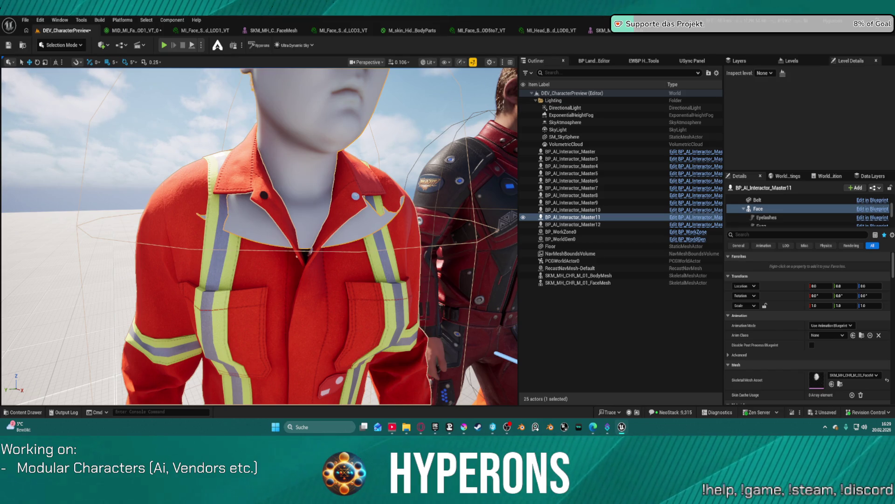
mouse_move(306, 145)
left_mouse_down()
mouse_move(299, 130)
mouse_move(303, 186)
left_mouse_up()
key("f")
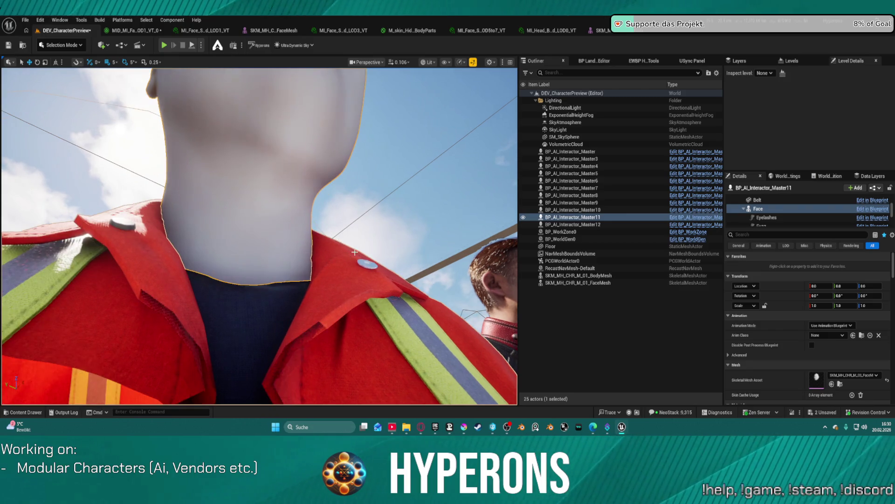
scroll(350, 260, "down", 5)
scroll(350, 259, "up", 8)
scroll(350, 259, "down", 8)
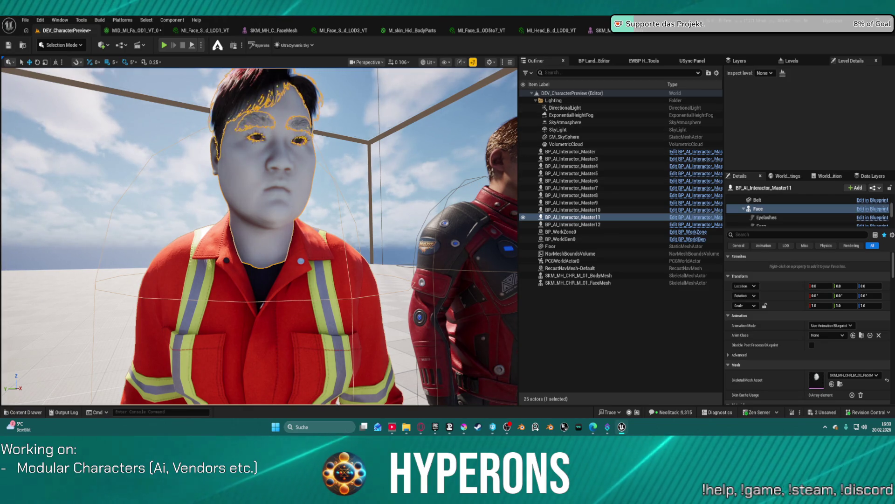
Select SM_SkySphere, zoom the viewport out, and open the MI_Head material instance
left_click(565, 137)
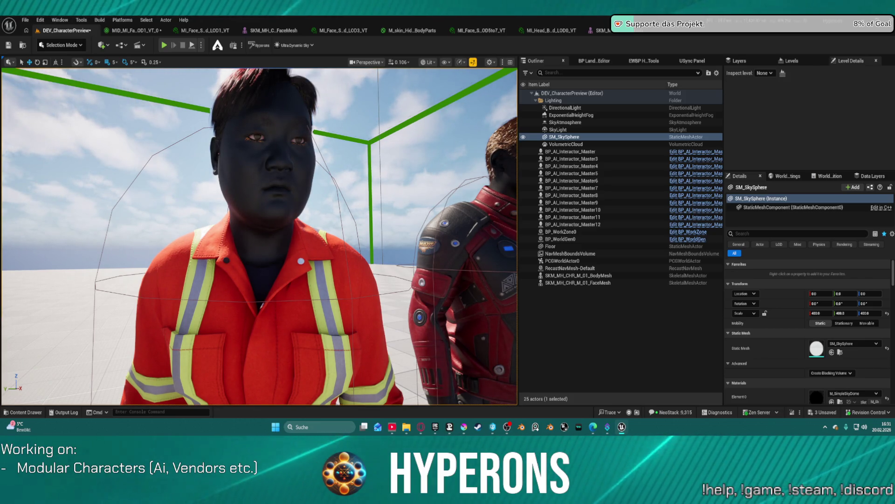
scroll(439, 173, "down", 10)
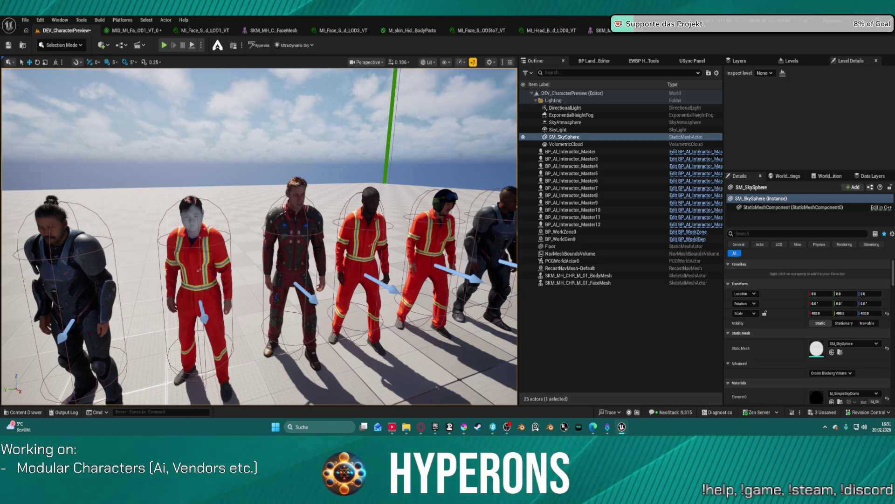
left_click(550, 30)
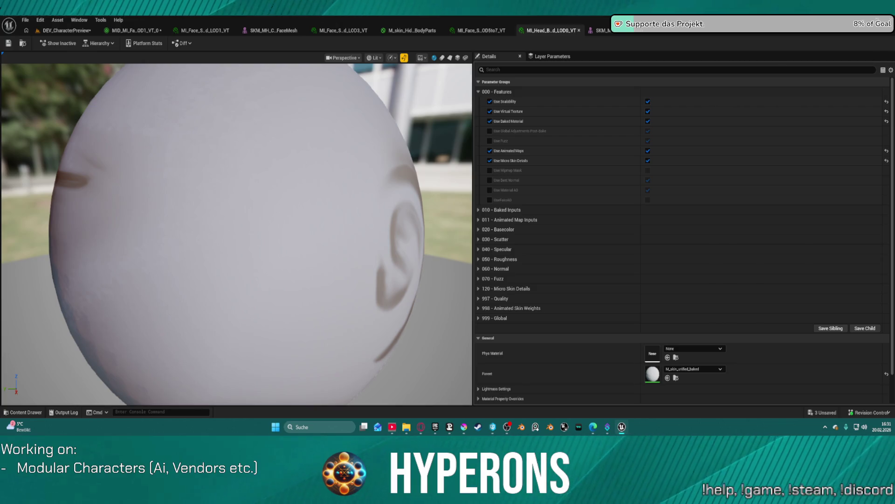
Return to DEV_CharacterPreview, fly the camera around the characters, and save the level
left_click(66, 31)
key("w")
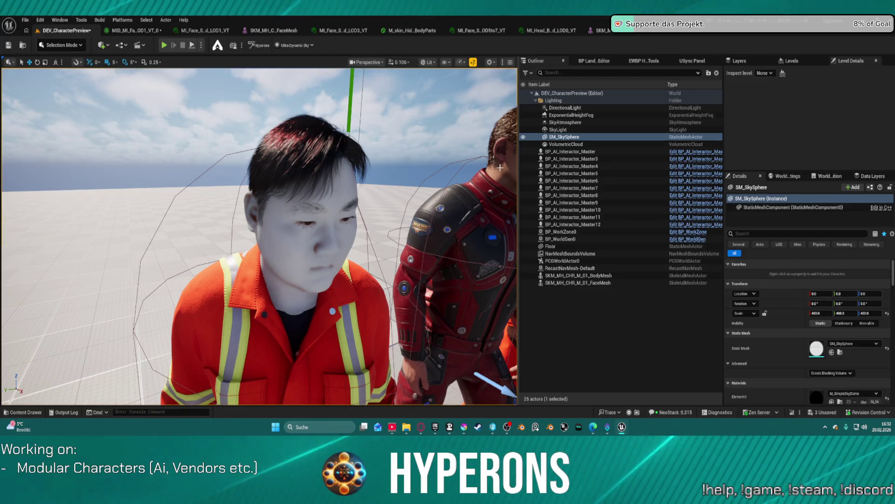
key("s")
key("d")
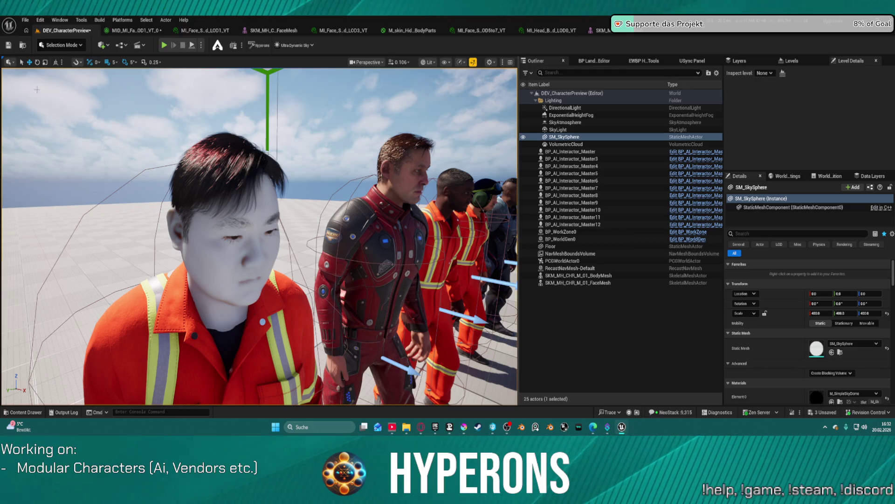
key("ctrl+s")
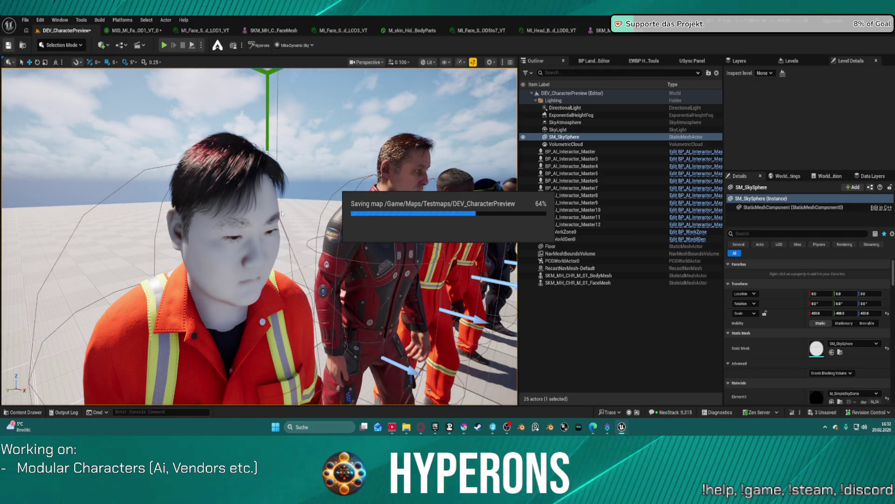
Select the orange-suited character and drag it slightly to the left
key("s")
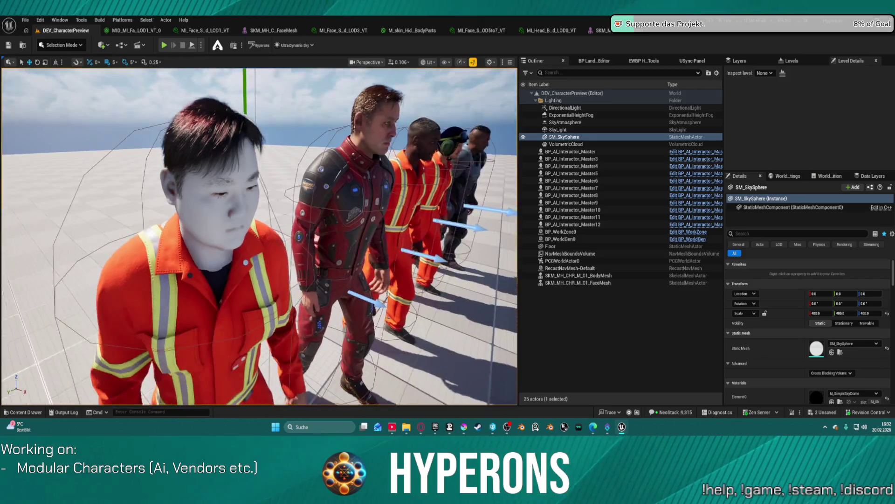
left_click(281, 329)
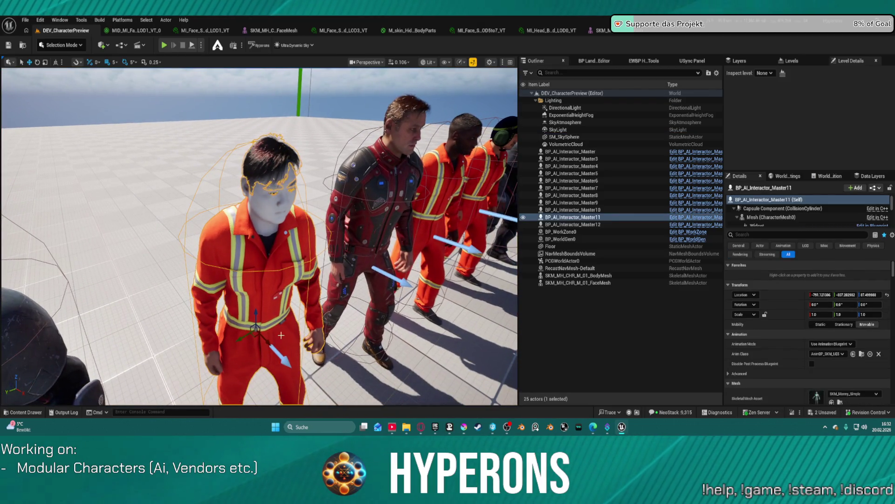
left_click_drag(271, 343, 266, 339)
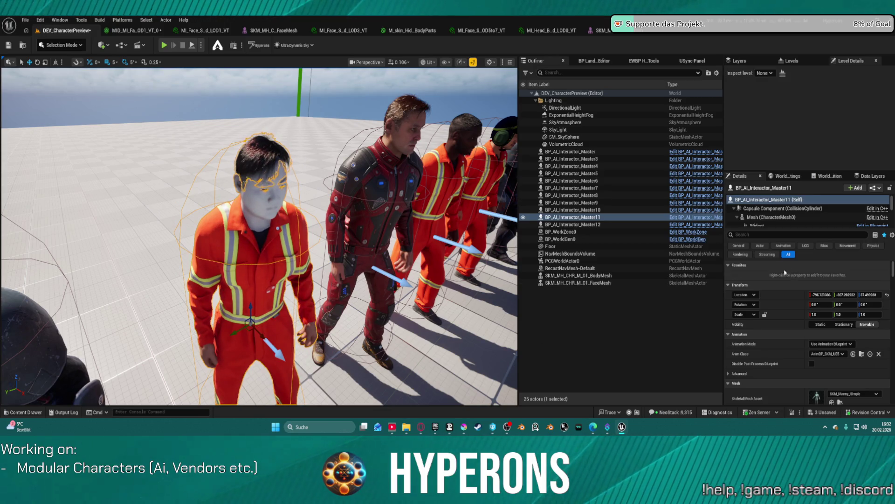
Search the Details for 'setu' and rerun SetupCharacter on BP_AI_Interactor_Master11
left_click(771, 235)
type("setu")
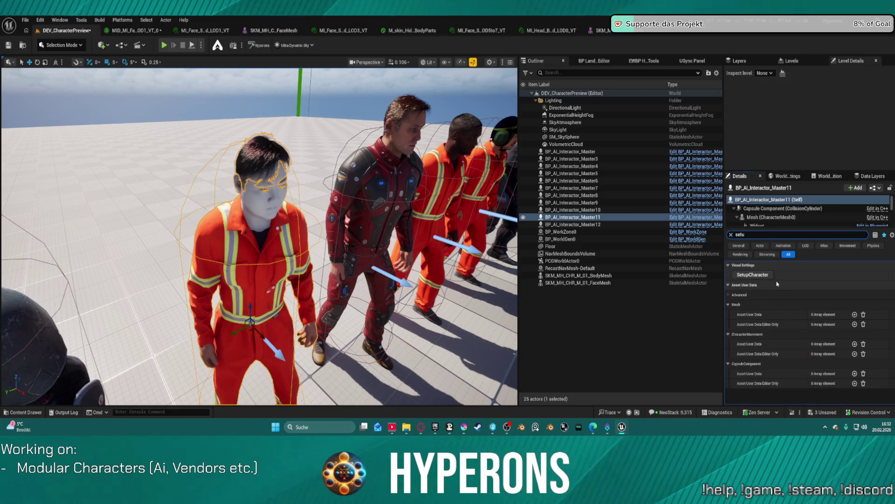
left_click(751, 275)
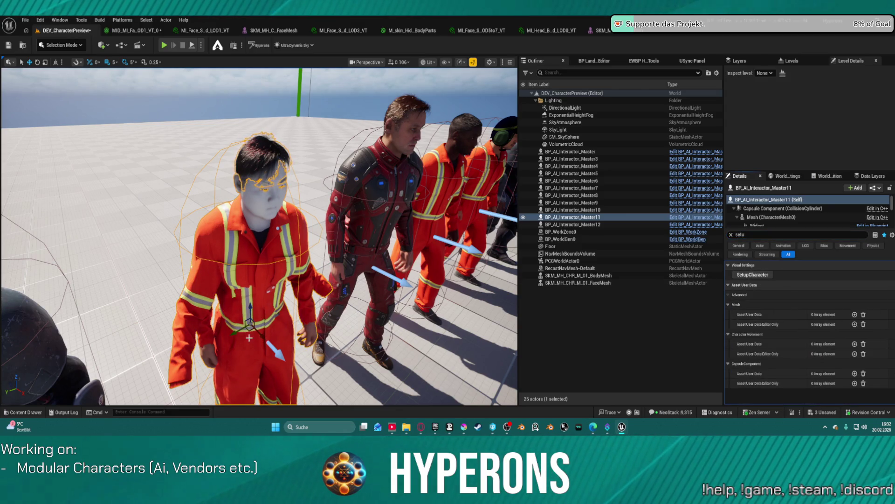
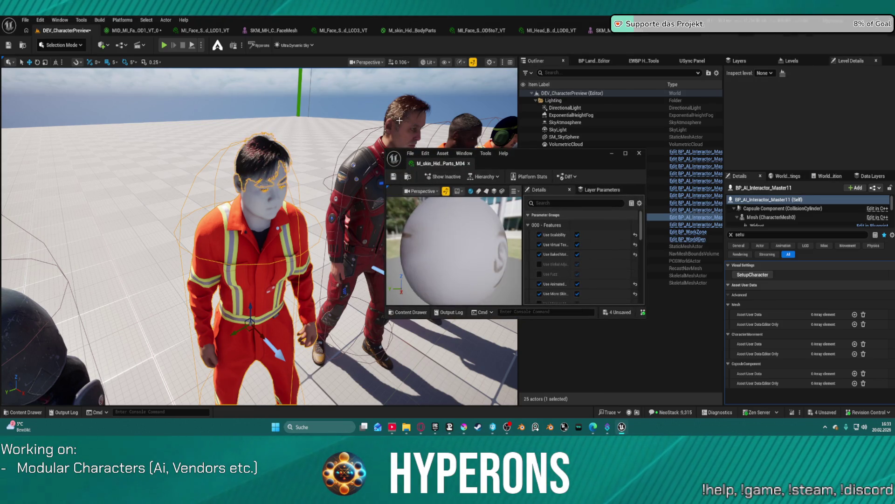
Close the material instance editor, select BP_AI_Interactor_Master10 and clear the Details filter
left_click(639, 154)
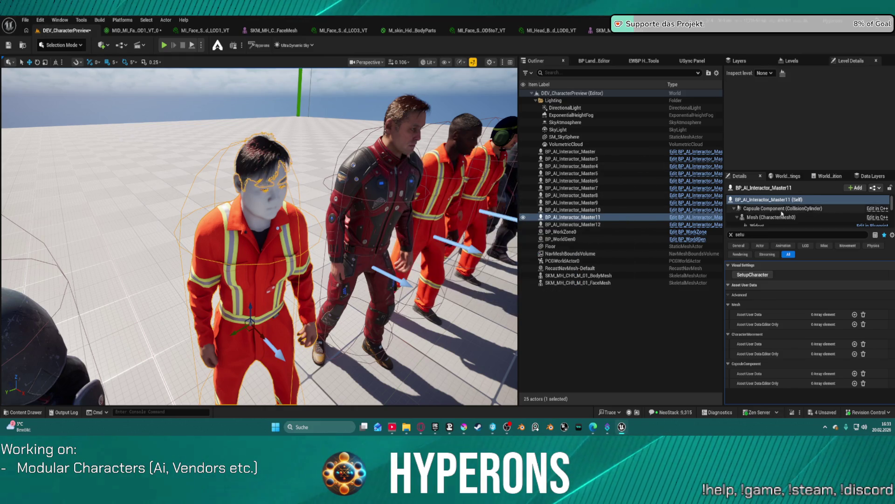
key("Up")
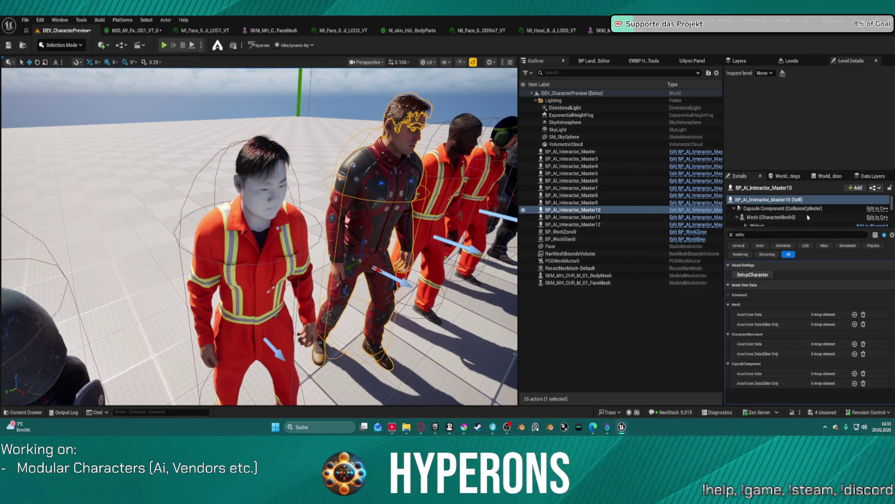
left_click(731, 235)
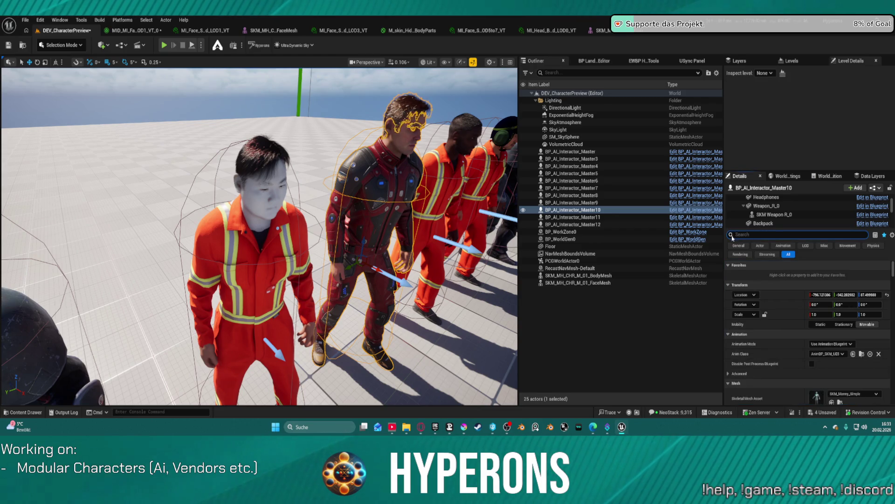
Enlarge the component tree and list the Face component's mesh and material elements
scroll(819, 224, "up", 2)
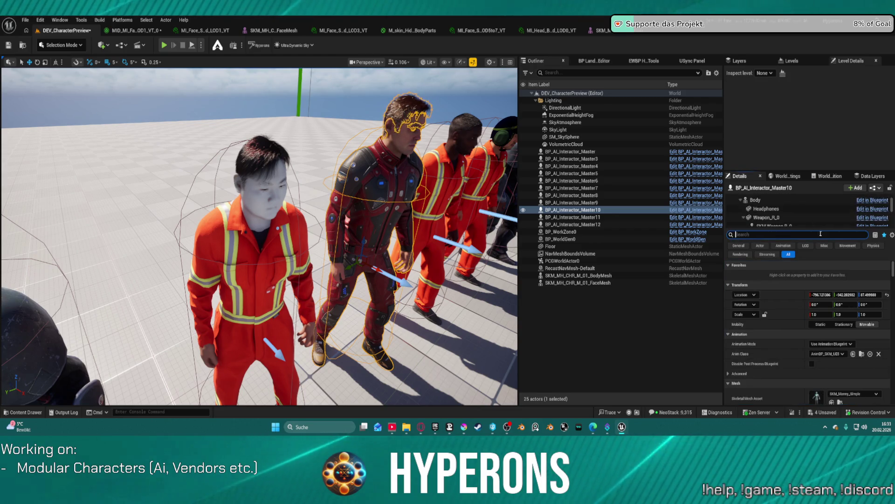
left_click_drag(804, 171, 803, 82)
left_click_drag(793, 155, 793, 229)
scroll(789, 195, "down", 3)
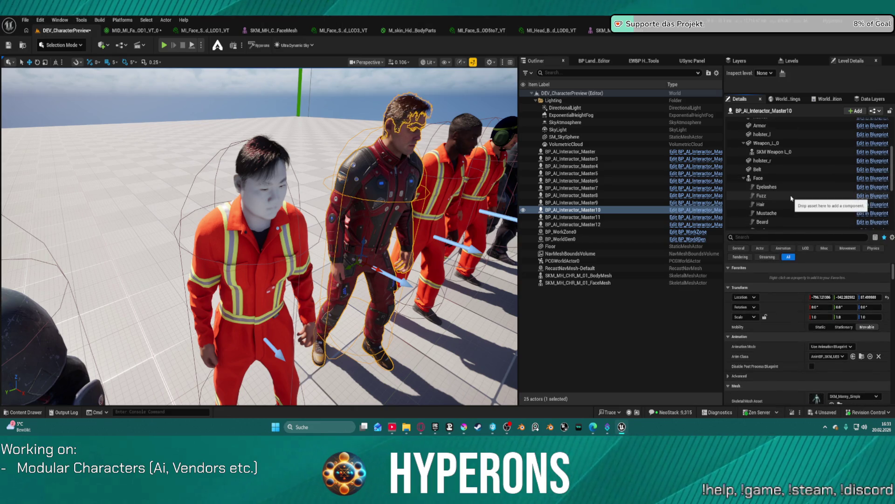
left_click(758, 155)
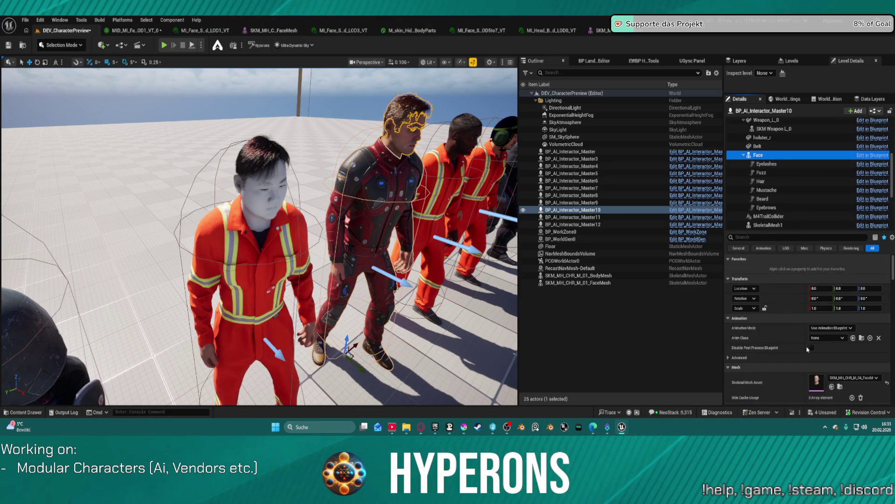
scroll(806, 356, "down", 1)
scroll(838, 367, "down", 5)
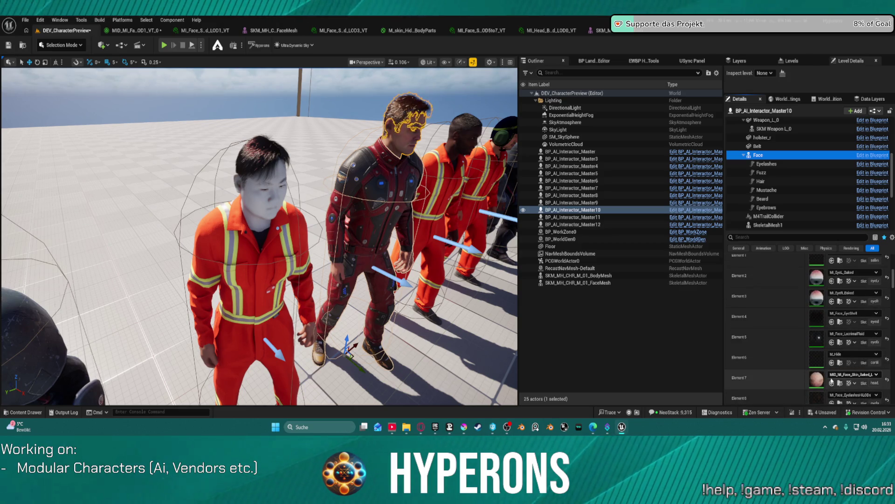
scroll(770, 306, "down", 3)
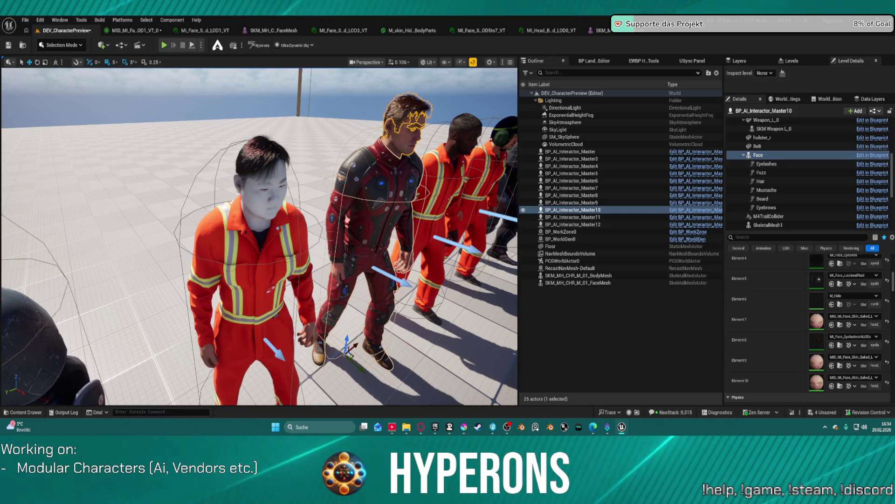
left_click(251, 188)
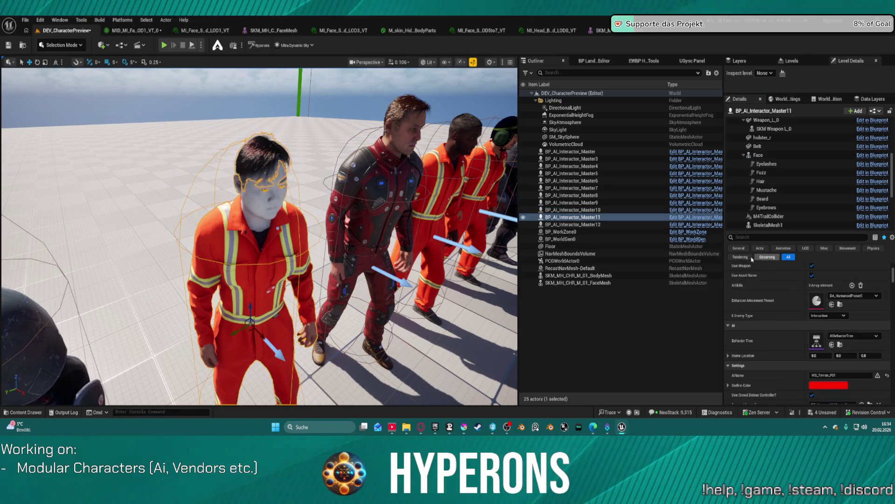
scroll(797, 281, "up", 2)
left_click(794, 157)
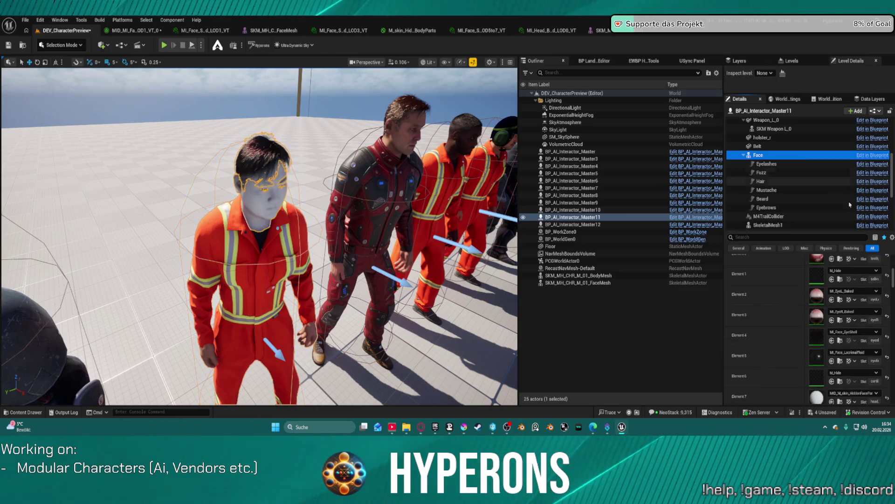
scroll(816, 317, "down", 3)
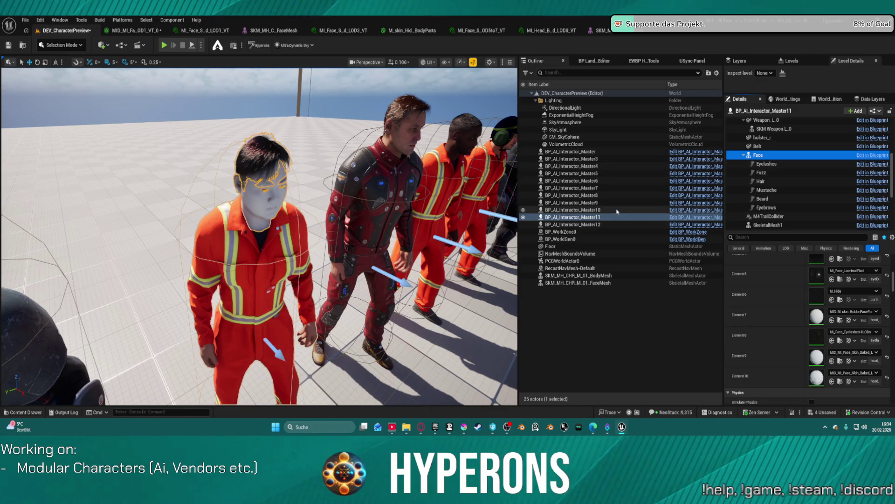
left_click(634, 212)
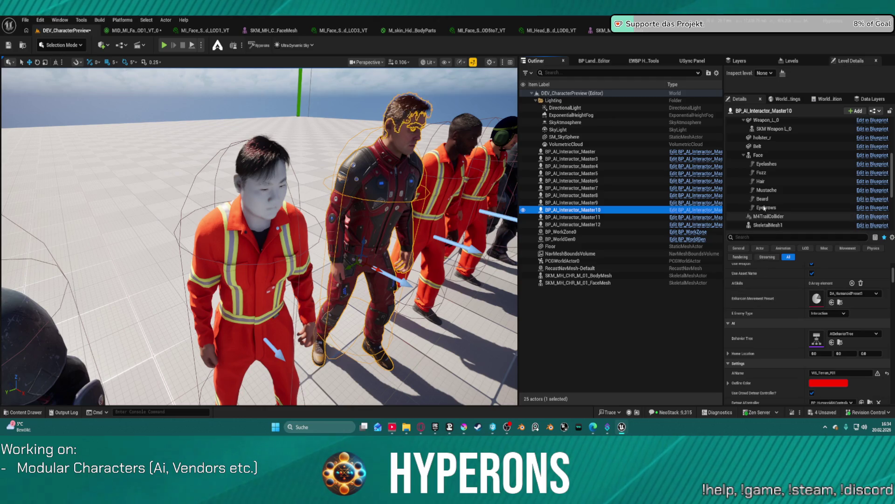
left_click(771, 155)
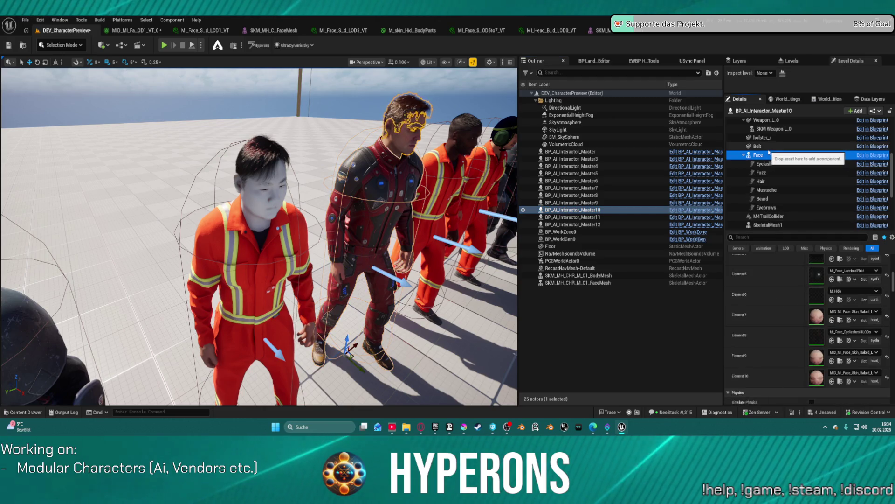
left_click(699, 210)
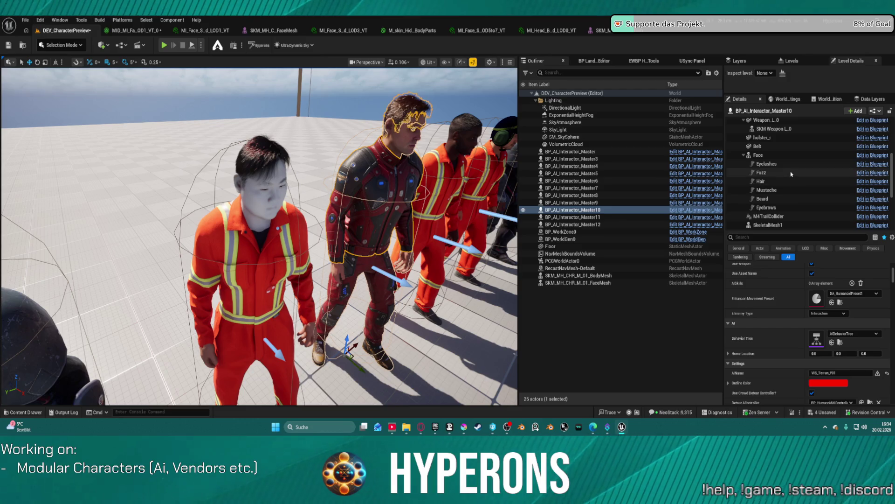
scroll(815, 312, "down", 5)
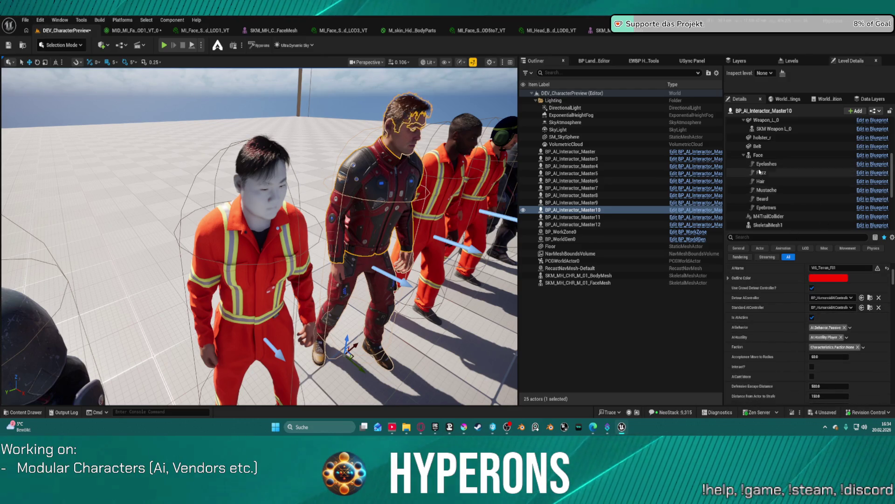
left_click(760, 155)
scroll(799, 345, "down", 5)
scroll(799, 346, "up", 10)
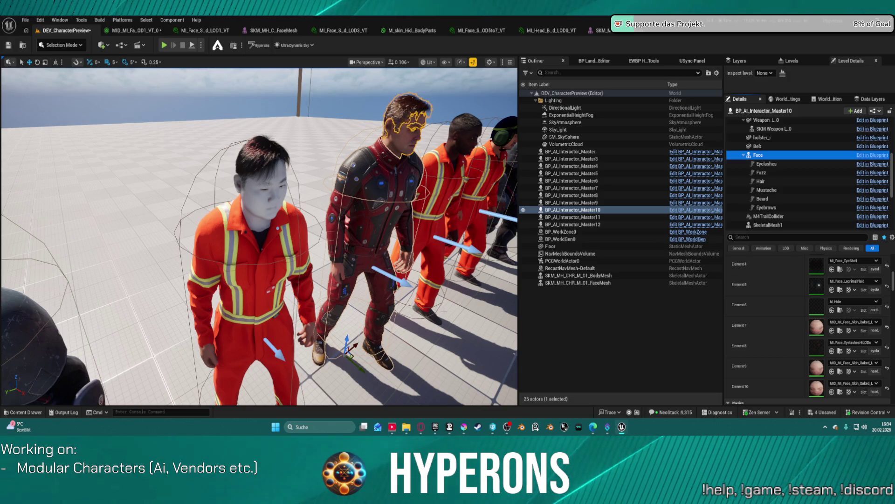
left_click(365, 233)
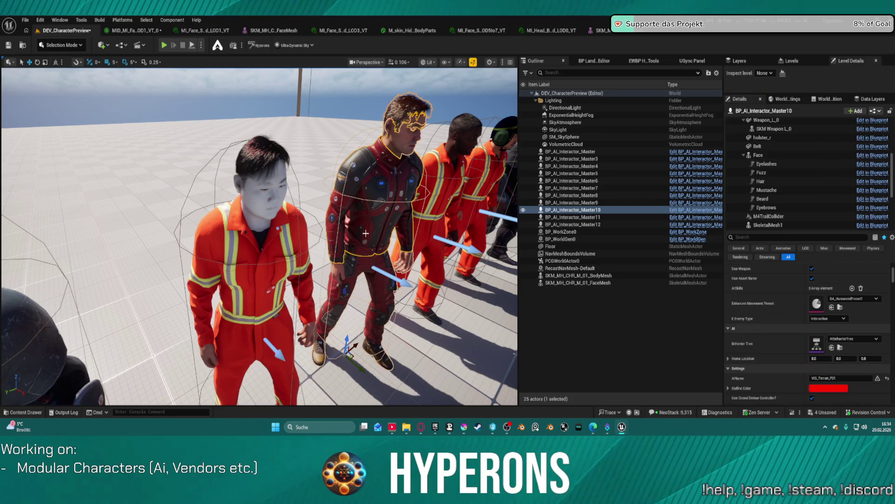
left_click(424, 315)
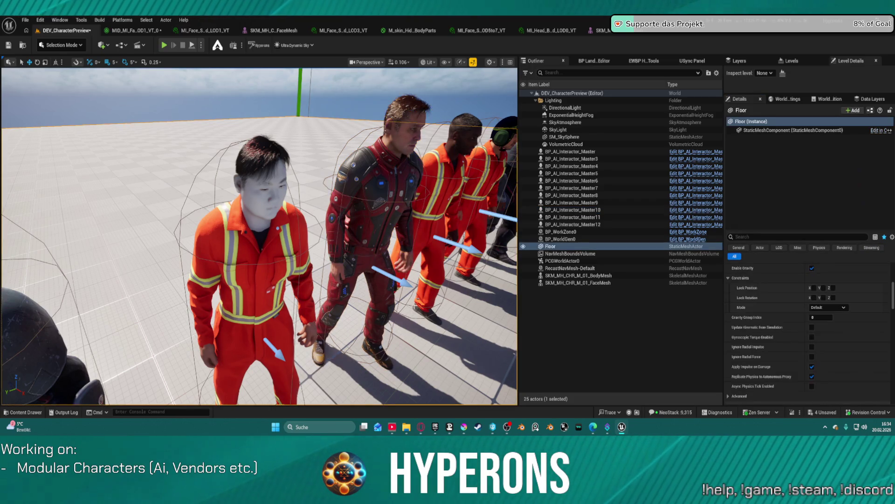
Reselect the red-suit character and run SetupCharacter from a 'setu' Details search
left_click(374, 215)
left_click(373, 219)
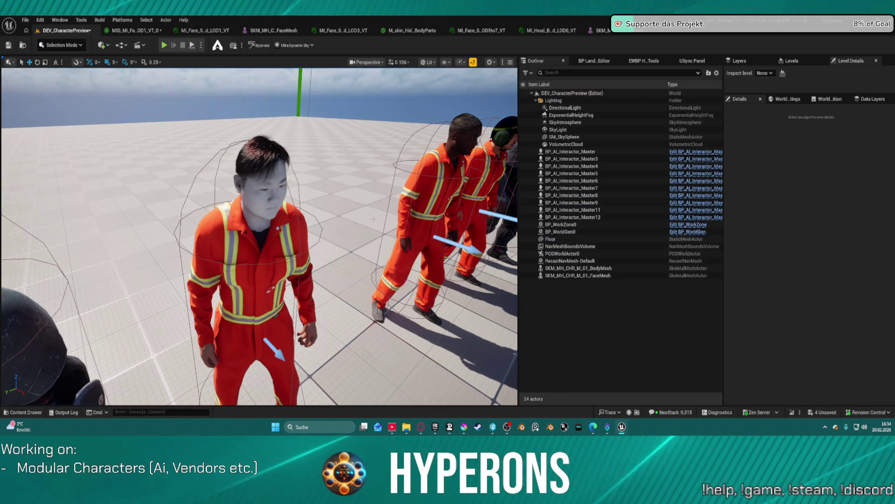
left_click(374, 218)
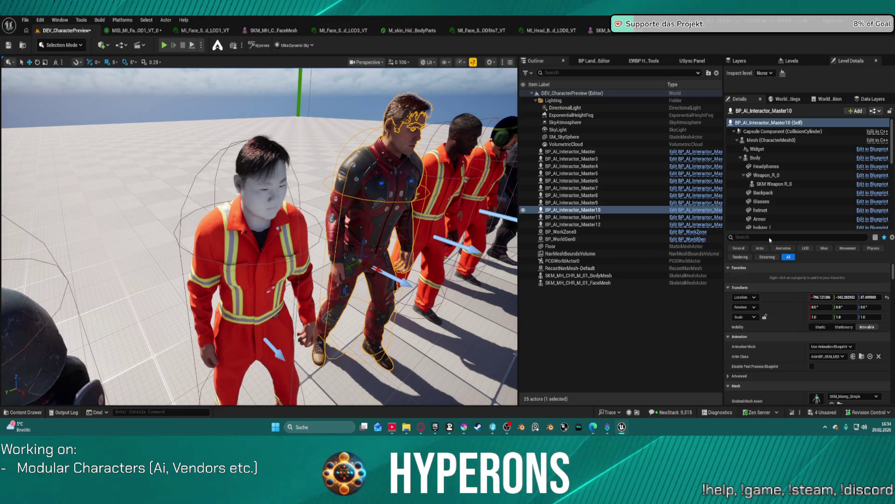
left_click(788, 239)
type("s")
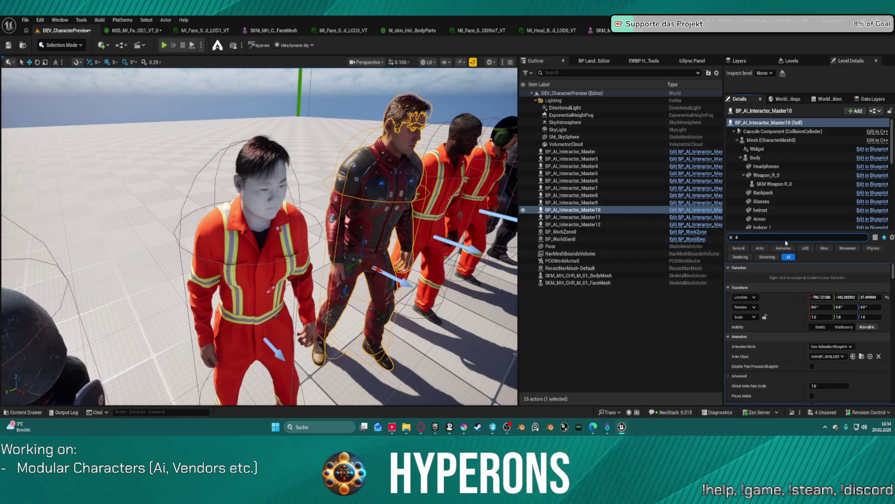
type("et")
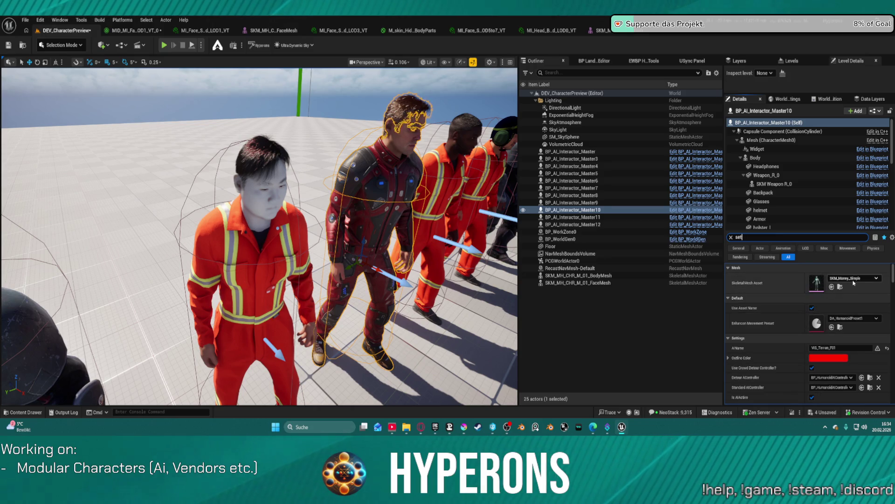
left_click(856, 321)
left_click(762, 239)
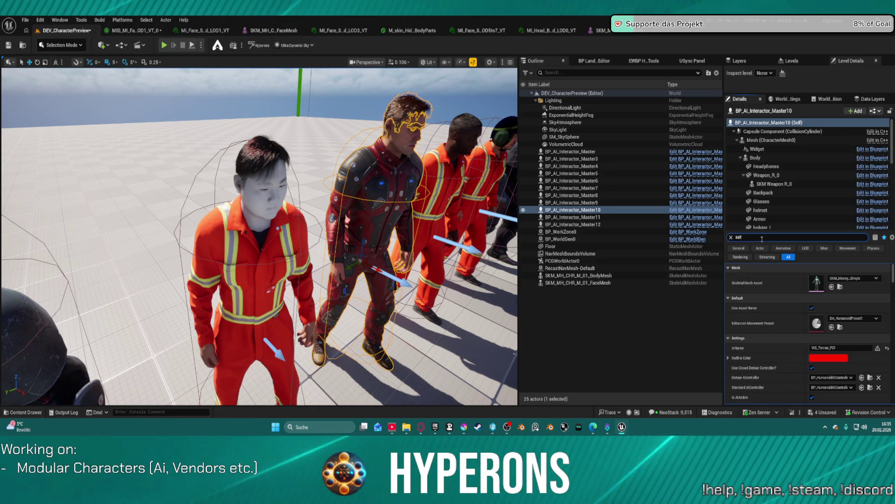
type("u")
left_click(769, 278)
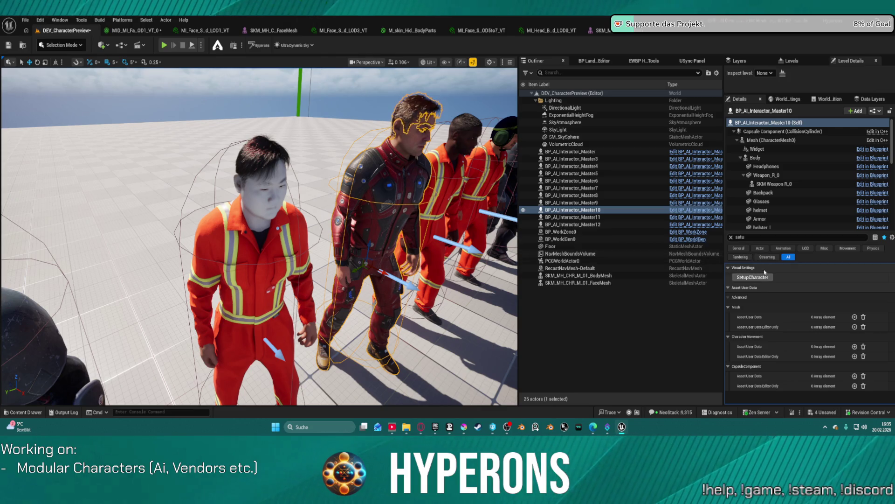
Set Visual Data Asset to DA_Vis_Terran_M03, then settle on DA_Vis_Terran_M04
double_click(739, 236)
type("visu")
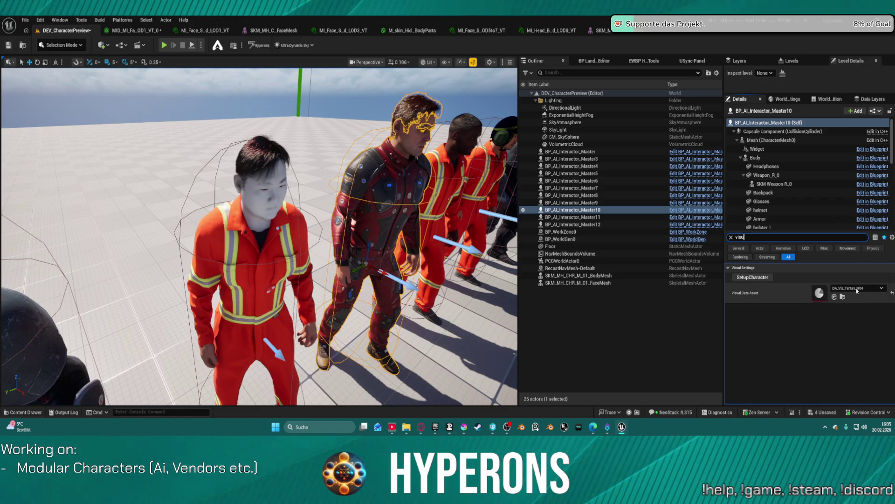
left_click(856, 287)
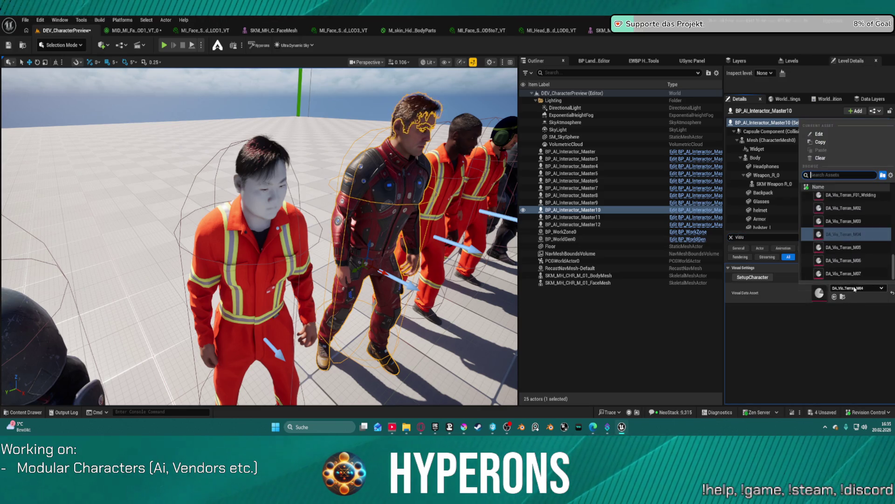
left_click(841, 221)
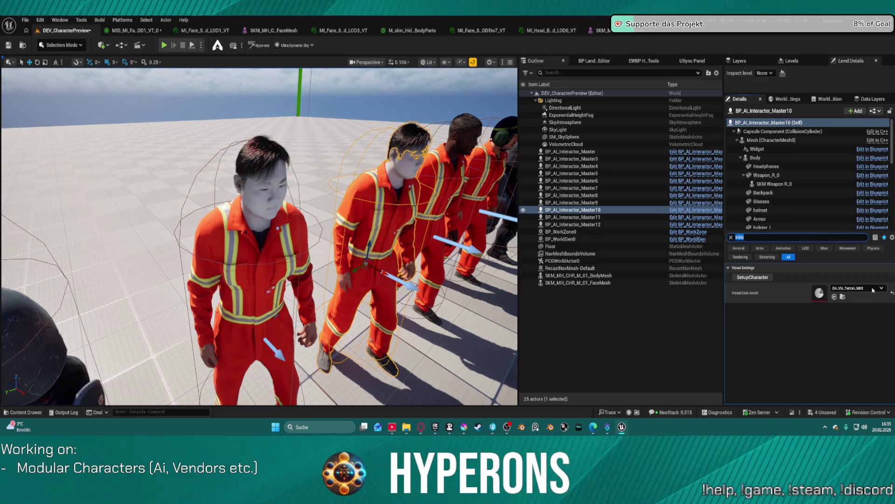
left_click(856, 288)
left_click(859, 232)
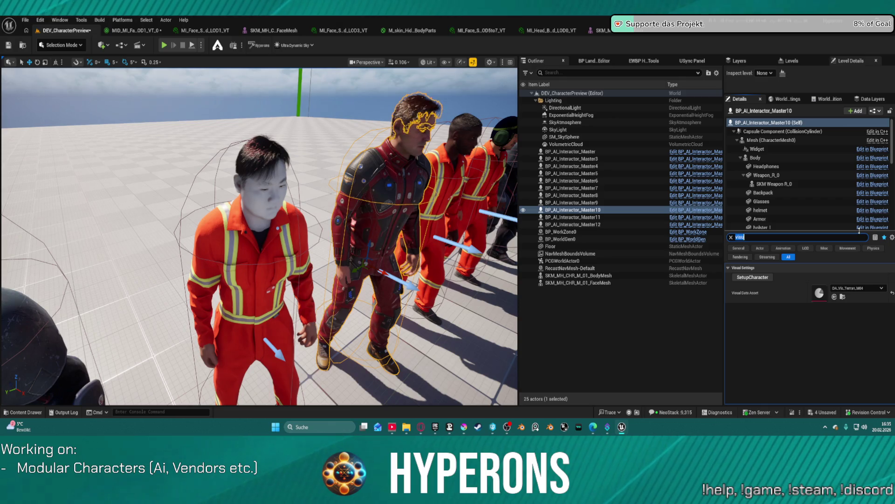
left_click(25, 20)
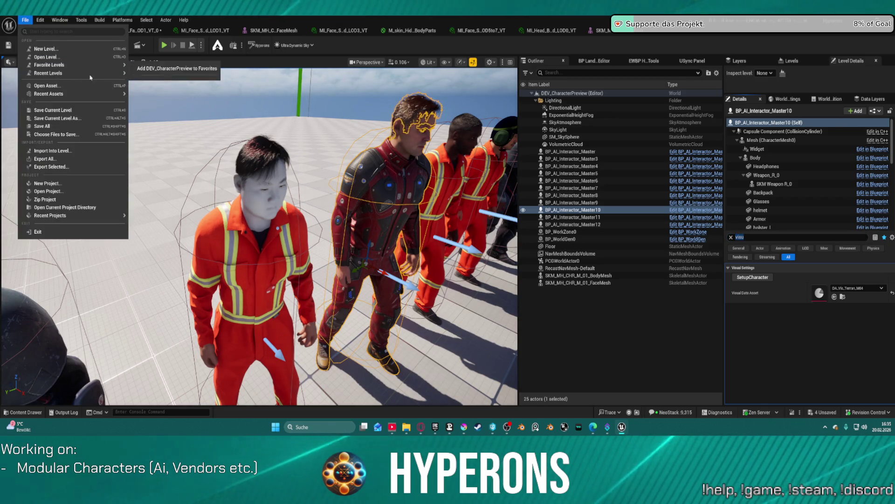
mouse_move(70, 73)
left_click(160, 88)
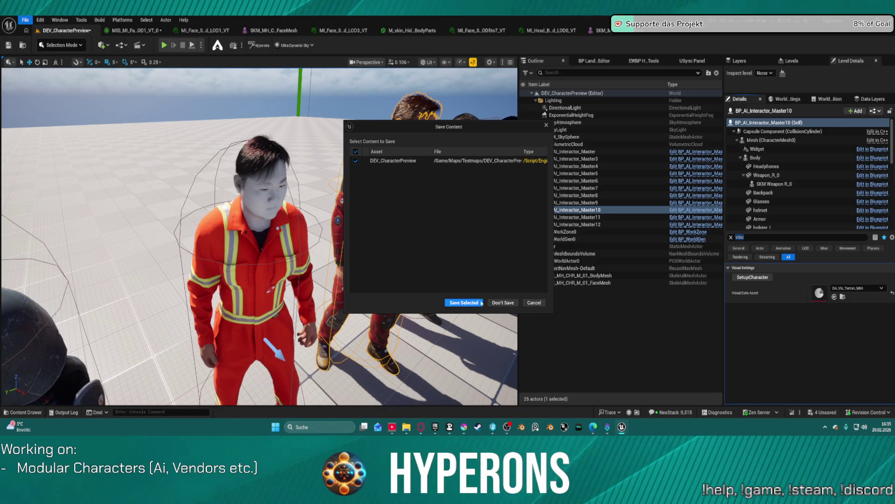
left_click(481, 303)
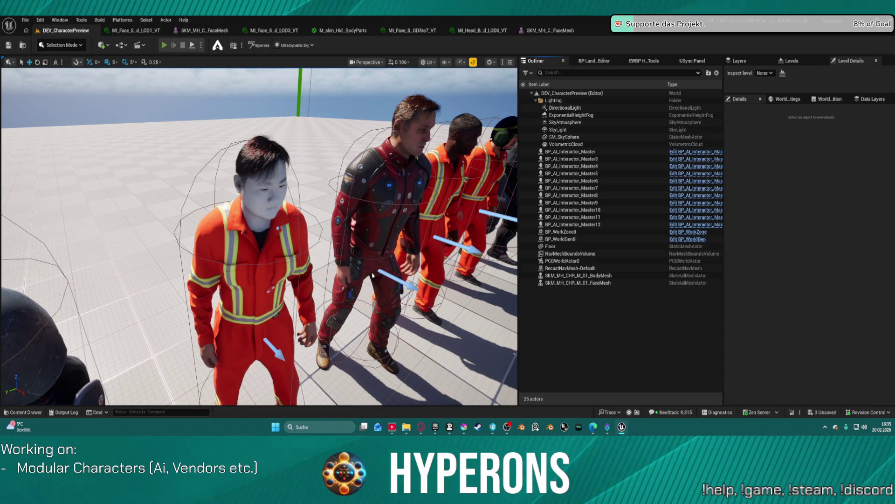
key("alt+p")
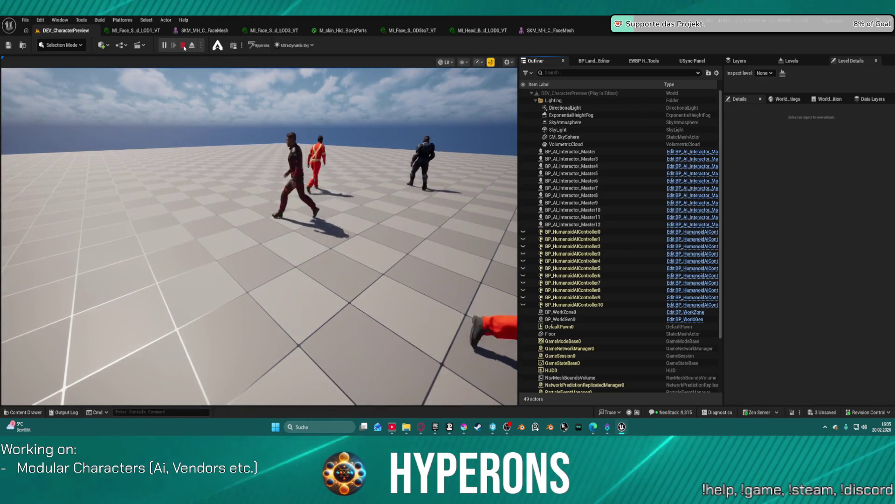
left_click(183, 45)
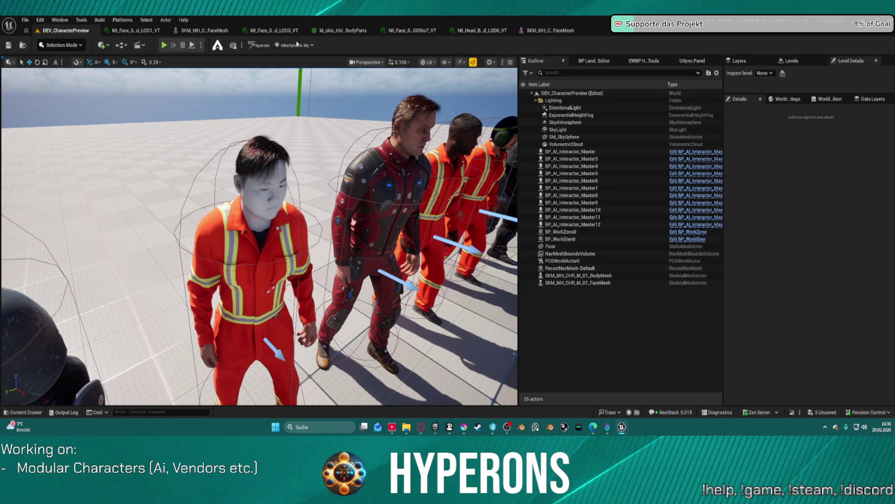
Open the SKM_MH_C_FaceMesh skeletal mesh and review its material slots
left_click(194, 30)
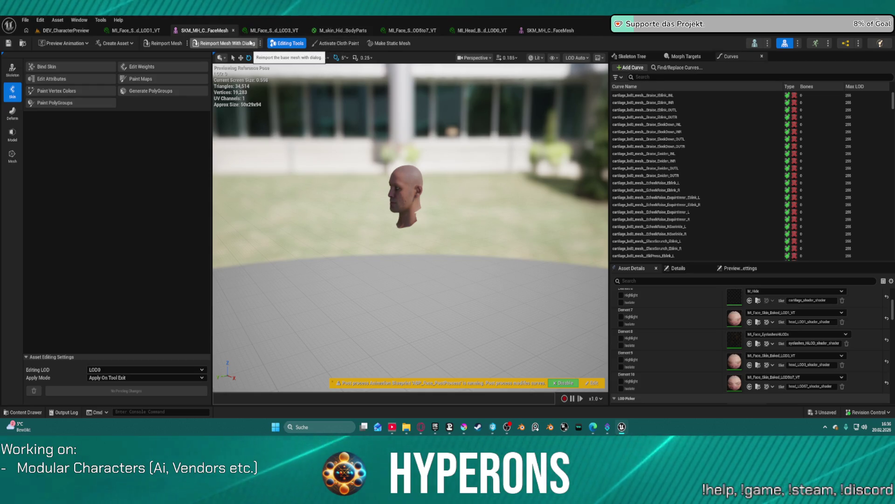
scroll(763, 257, "down", 3)
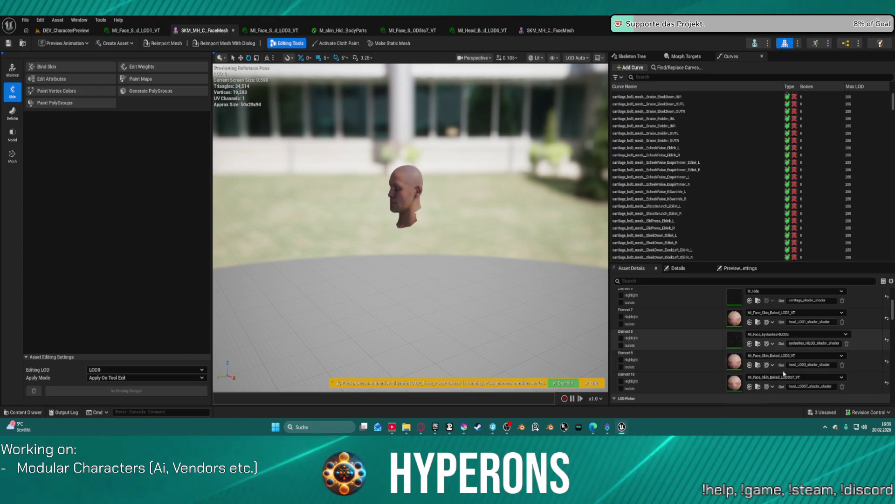
scroll(803, 378, "down", 1)
scroll(802, 378, "down", 2)
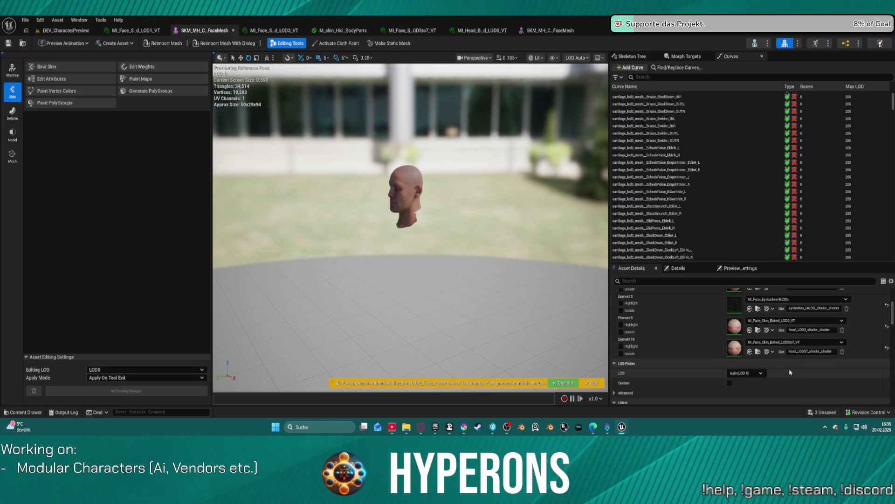
scroll(771, 364, "up", 7)
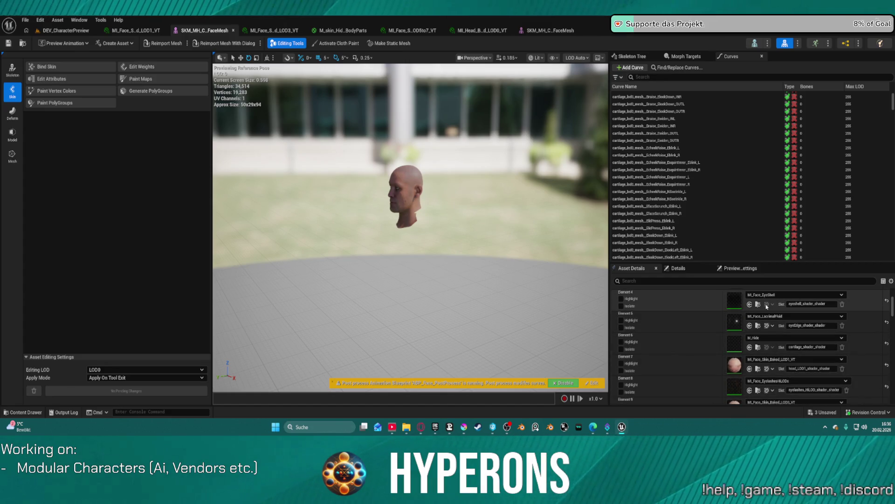
scroll(764, 307, "up", 5)
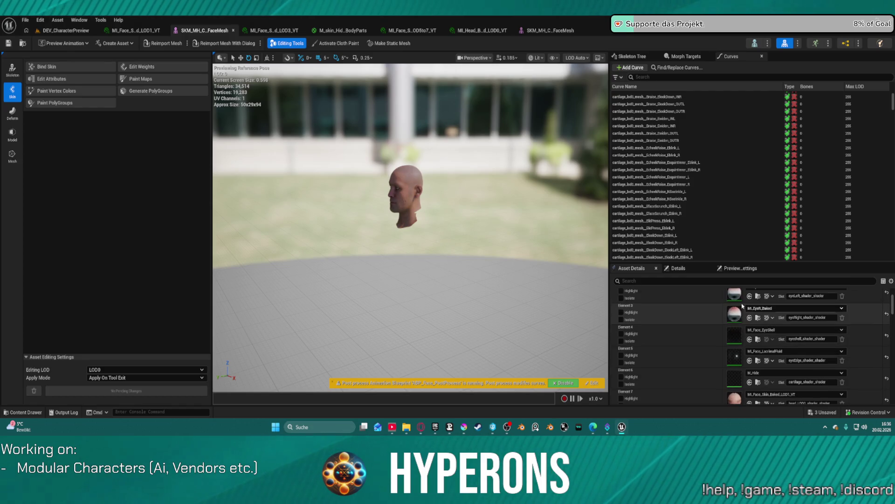
scroll(770, 307, "up", 3)
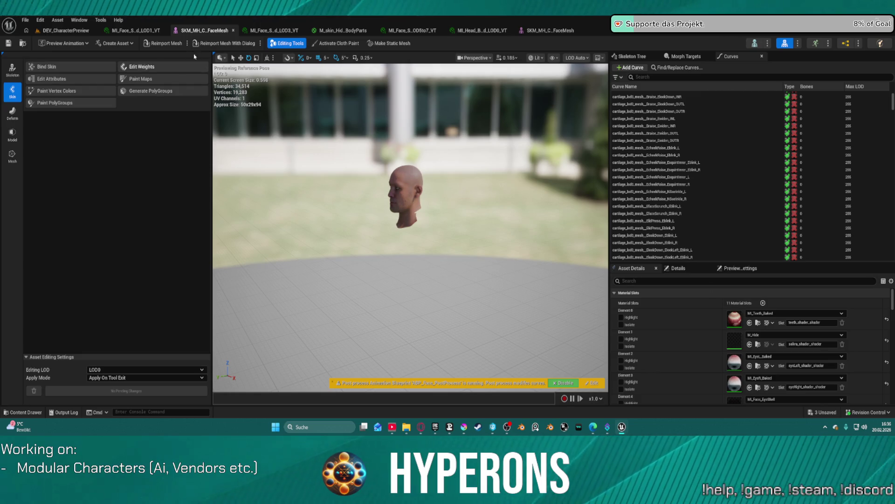
Float the other face mesh editor and snap it to the right half, main editor left
left_click(560, 29)
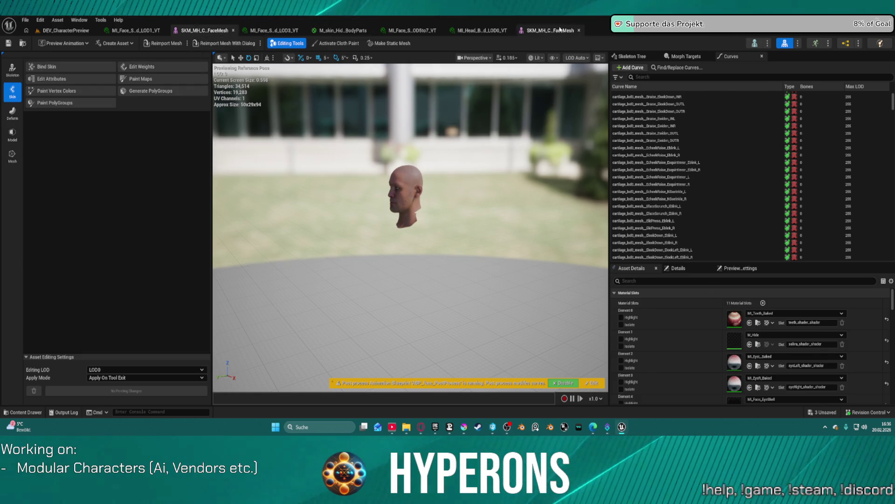
mouse_move(560, 29)
left_mouse_down()
mouse_move(529, 83)
mouse_move(545, 67)
left_mouse_up()
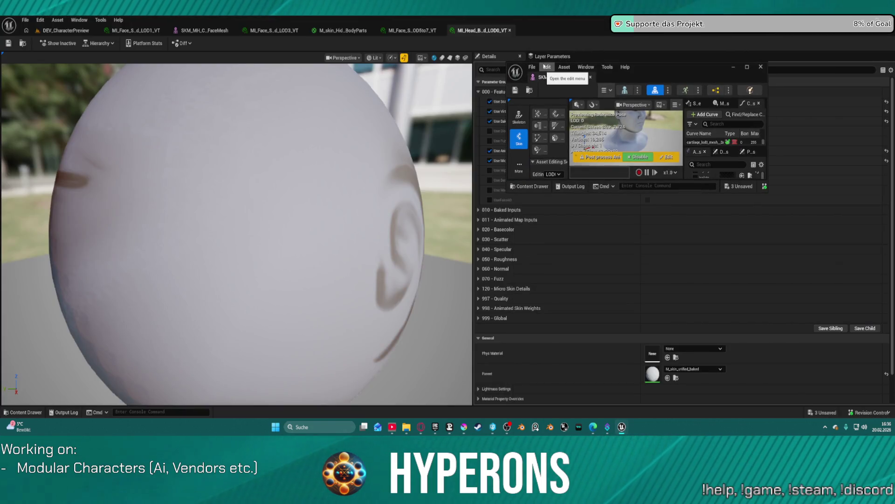
key("super+Right")
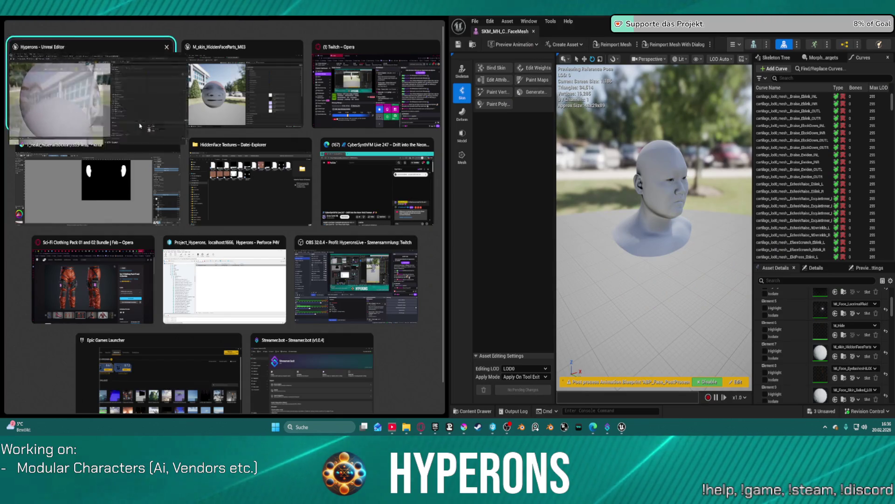
left_click(164, 89)
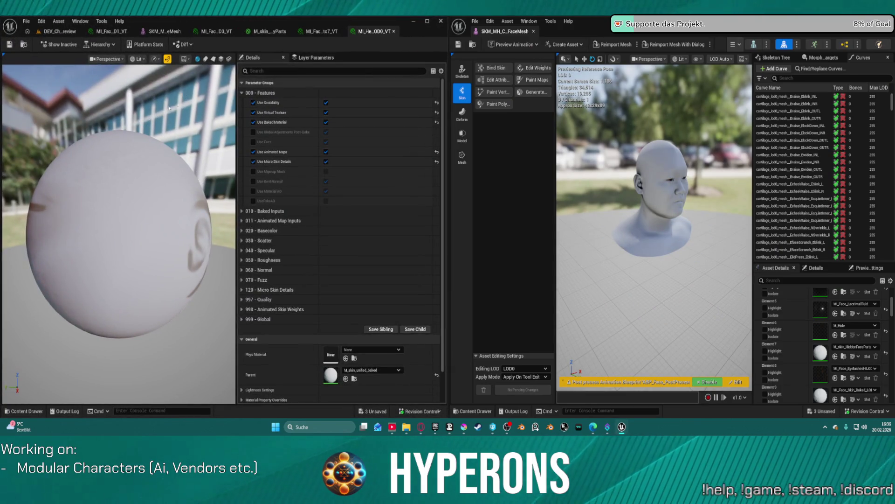
left_click(161, 31)
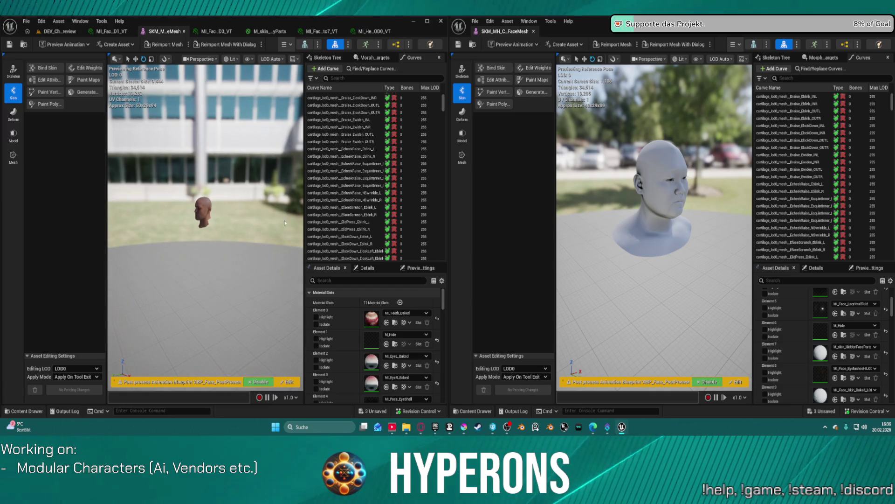
scroll(352, 335, "down", 5)
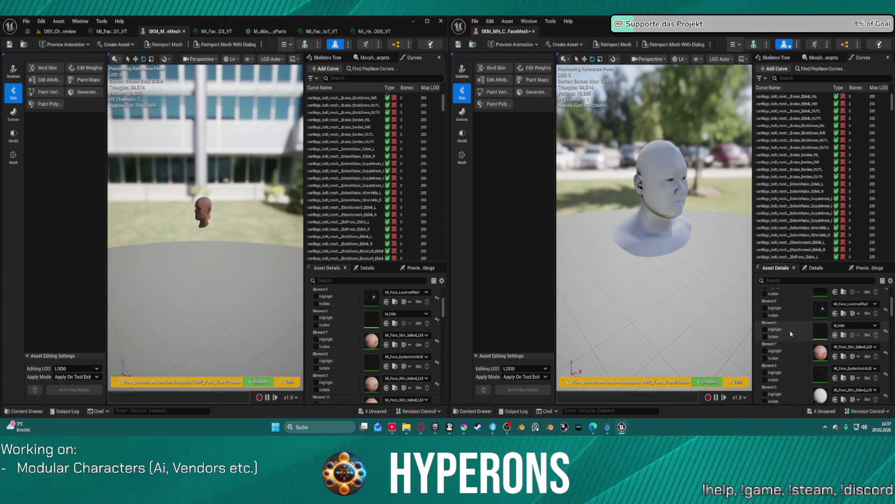
Assign M_skin_HiddenFaceParts to the right face mesh's Element 7 material slot
left_click(834, 356)
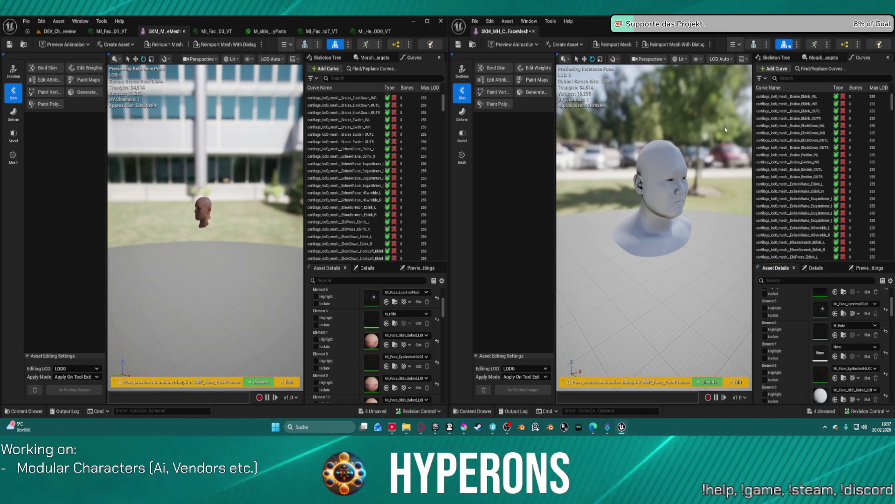
left_click(836, 357)
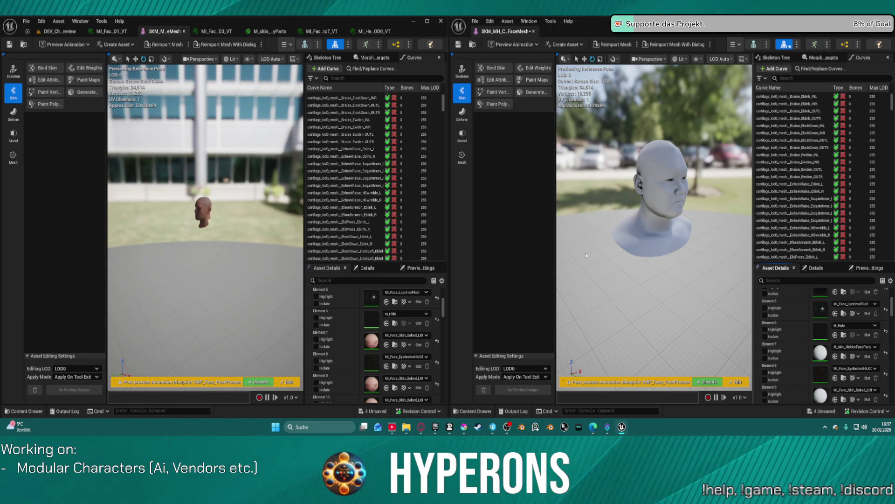
scroll(852, 322, "up", 5)
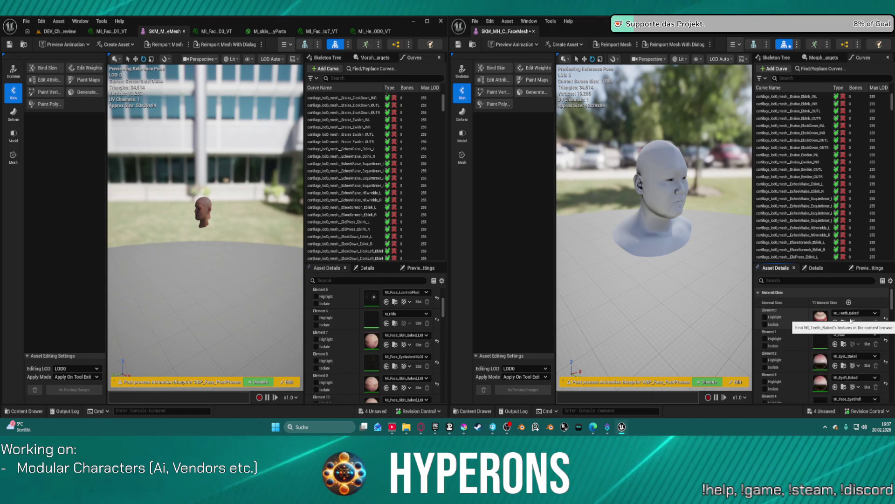
scroll(851, 322, "down", 5)
scroll(851, 321, "down", 3)
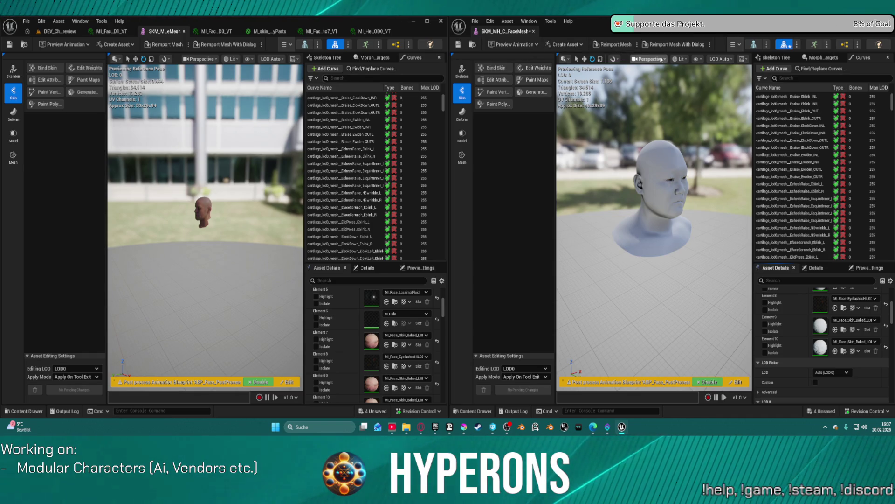
left_click(736, 48)
left_click(735, 45)
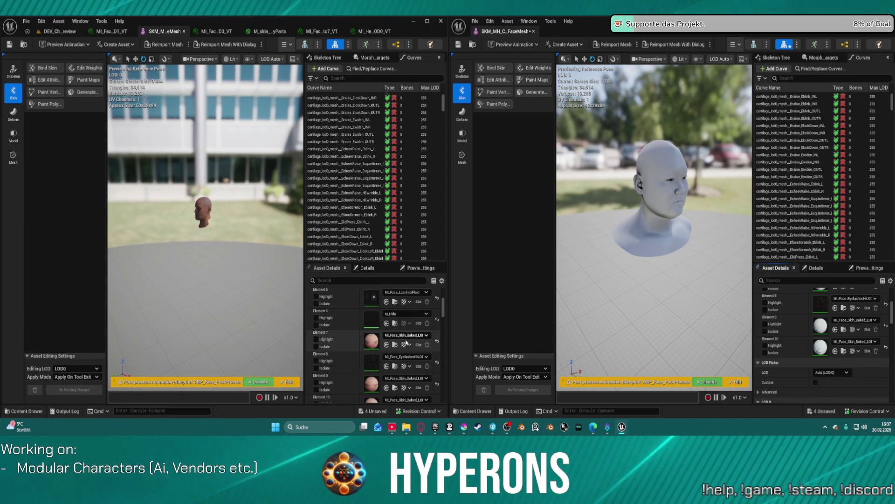
scroll(420, 390, "down", 2)
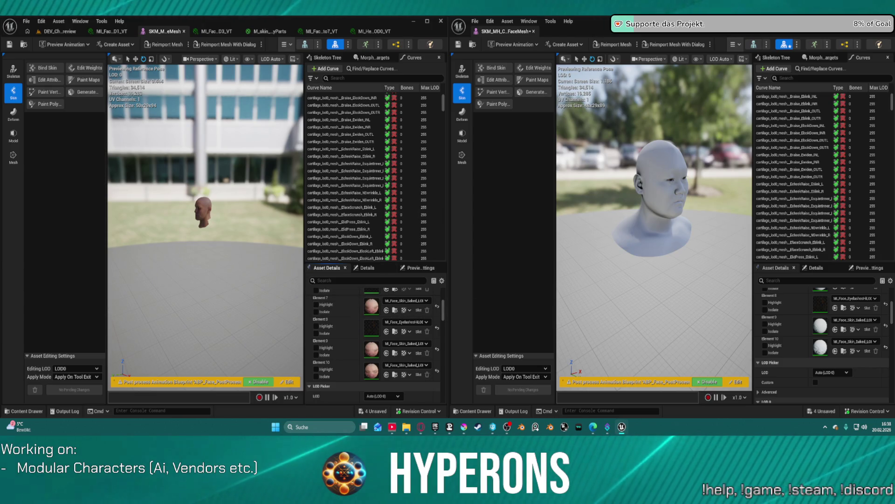
scroll(835, 310, "up", 2)
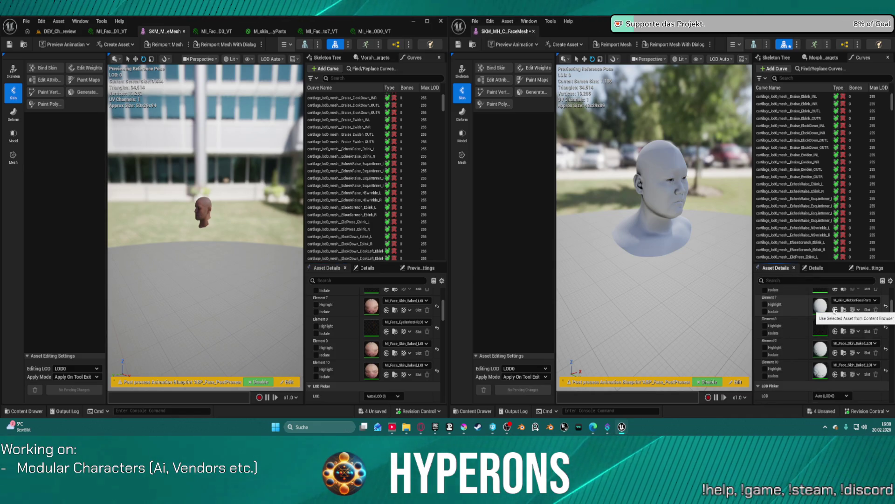
left_click(835, 310)
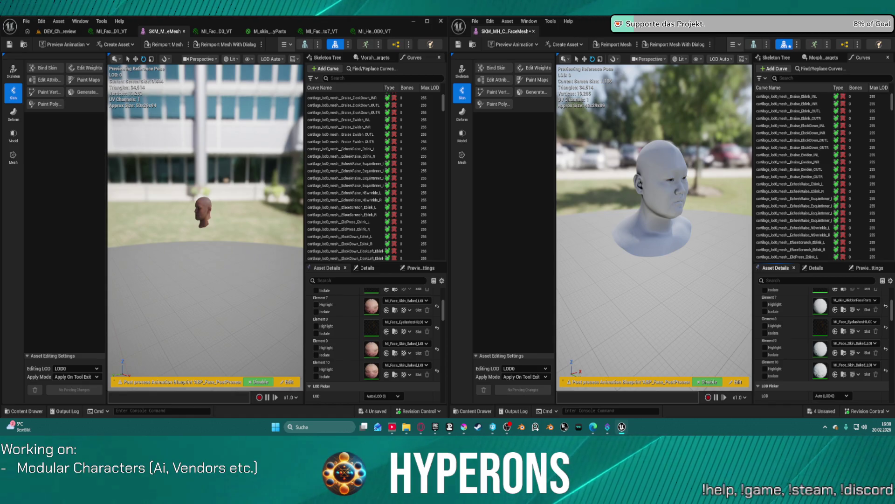
double_click(371, 307)
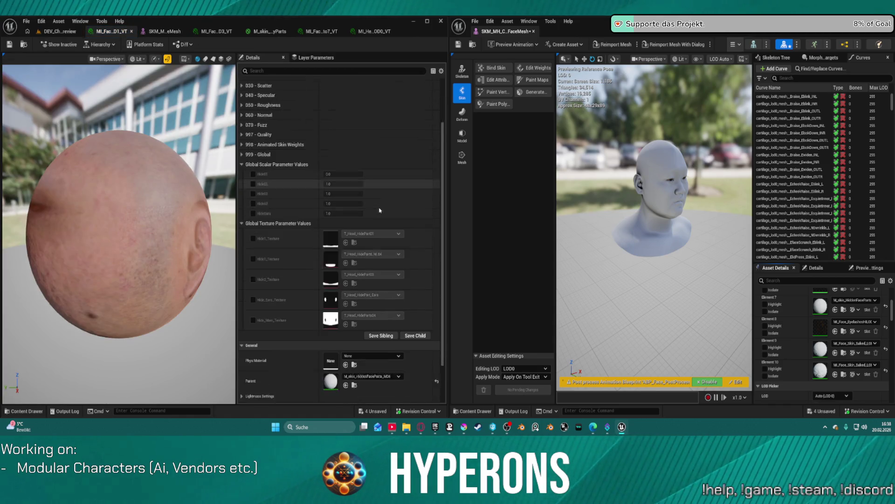
Return to DEV_CharacterPreview and zoom in on the front character's face
scroll(372, 224, "down", 3)
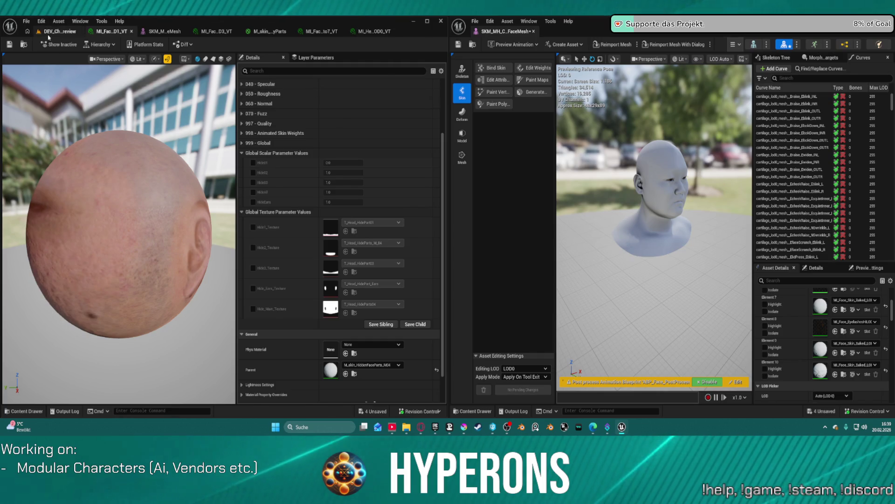
left_click(60, 31)
scroll(130, 233, "up", 6)
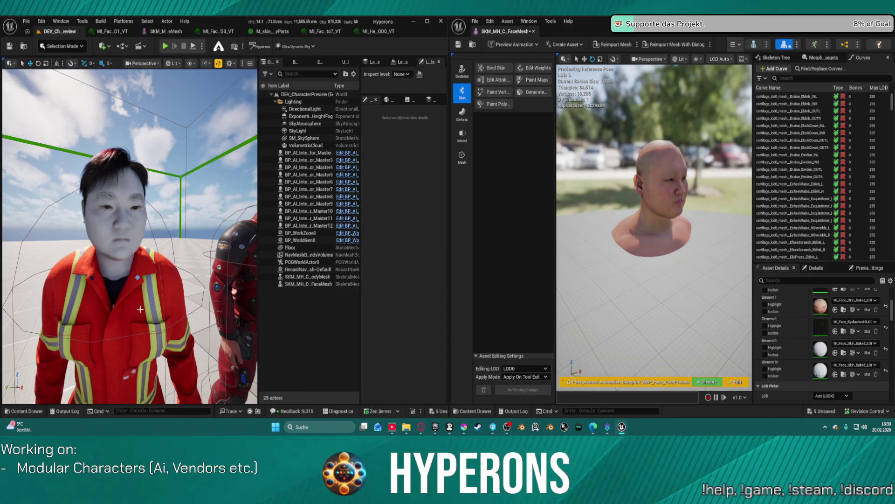
Frame the red-suit character to check its face, then minimize FaceMesh and maximize the level editor
left_click(138, 341)
key("f")
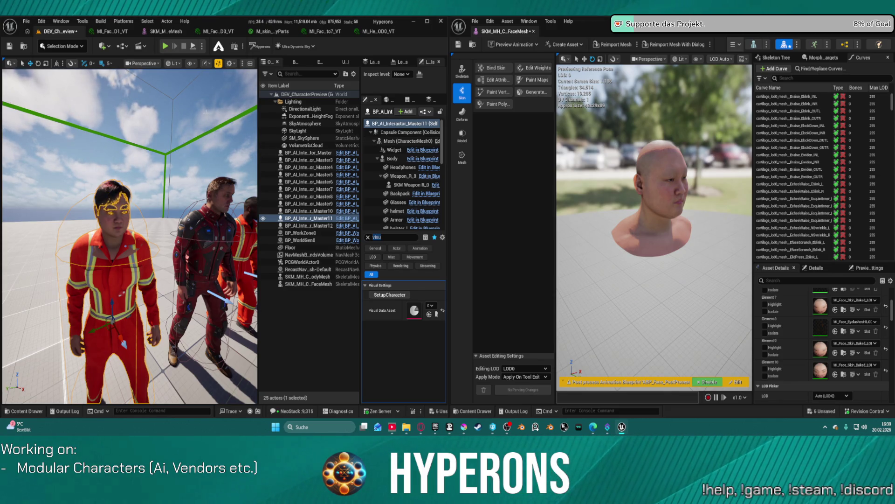
left_click(93, 103)
scroll(130, 233, "up", 5)
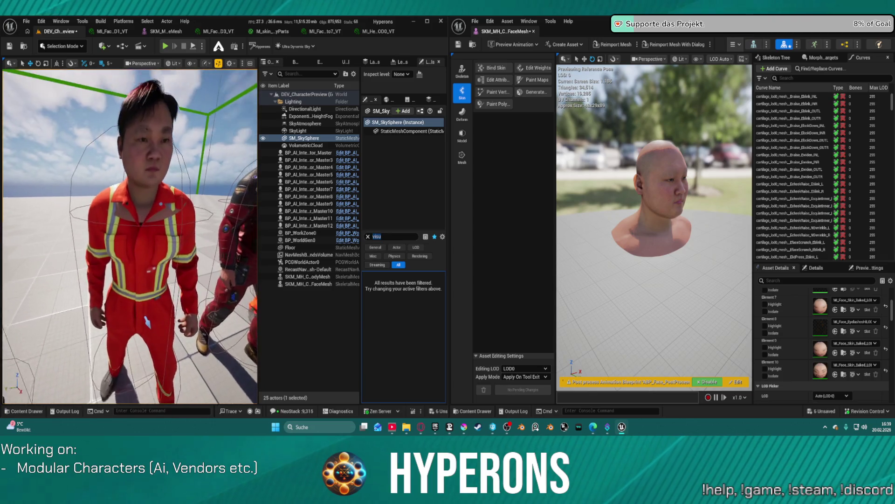
scroll(145, 382, "up", 2)
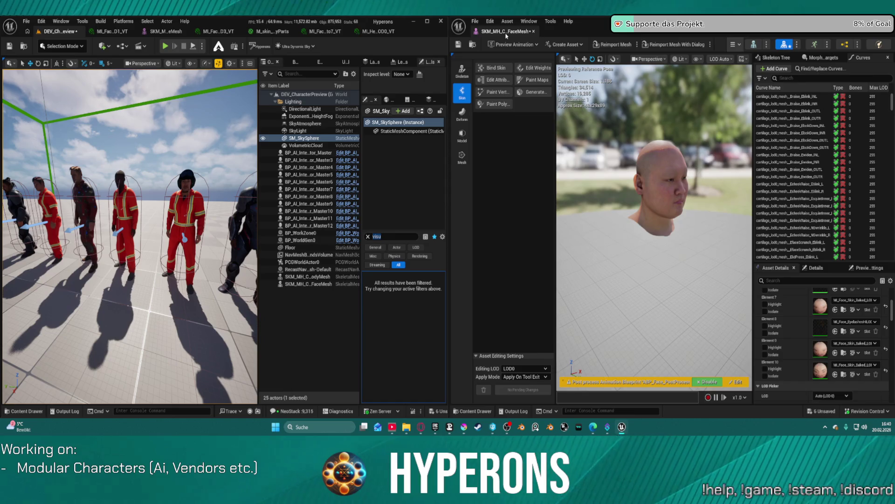
left_click(534, 31)
left_click(427, 22)
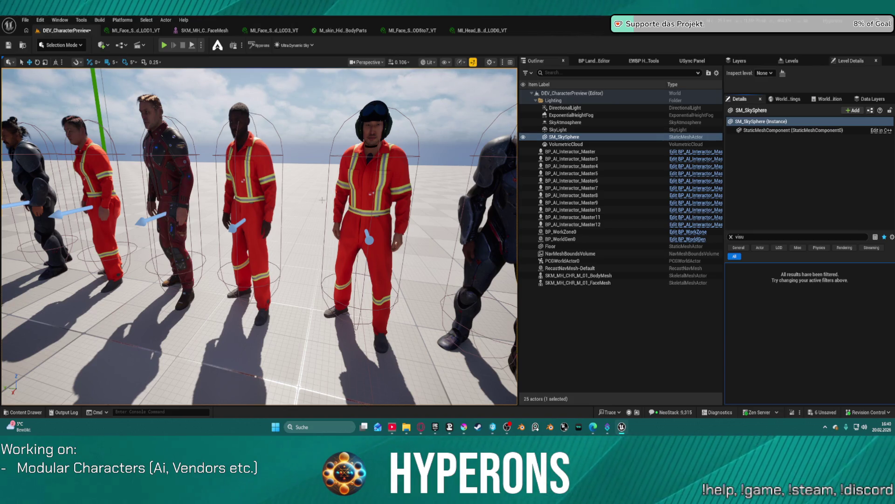
Select the middle red-suit character's Face component with the Details filter cleared
key("w")
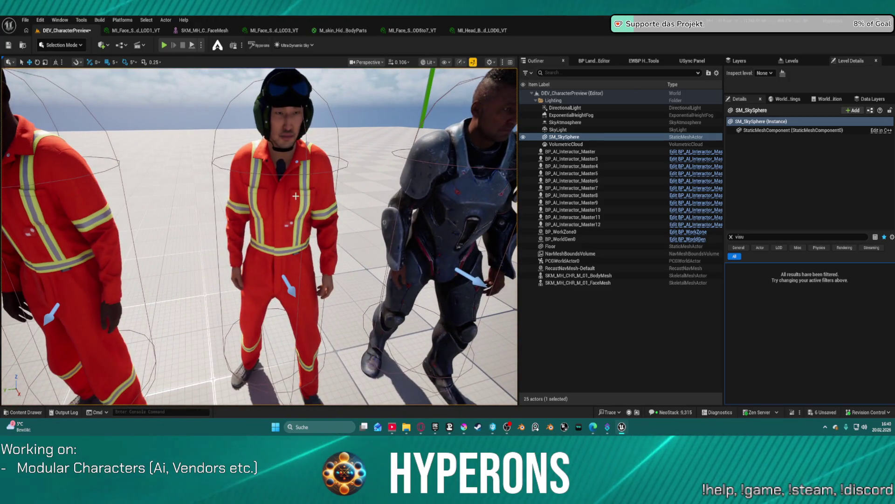
left_click(314, 192)
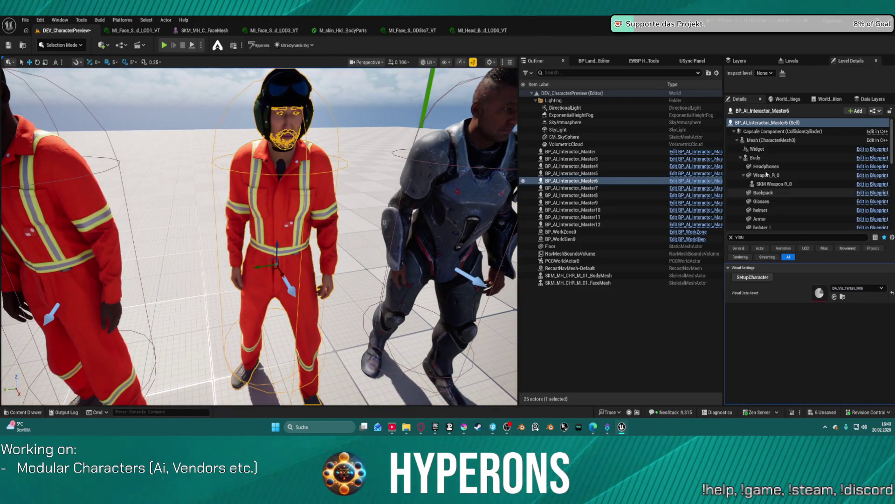
scroll(768, 178, "down", 3)
scroll(769, 179, "down", 1)
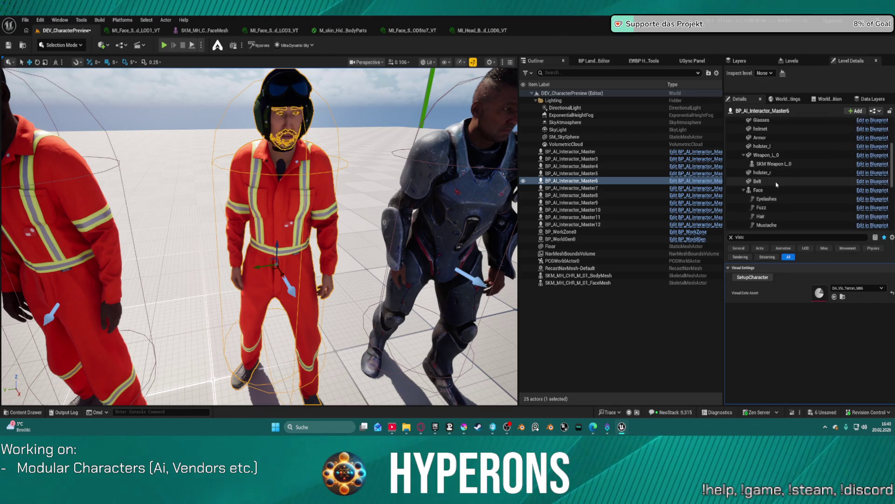
left_click(816, 190)
left_click(792, 237)
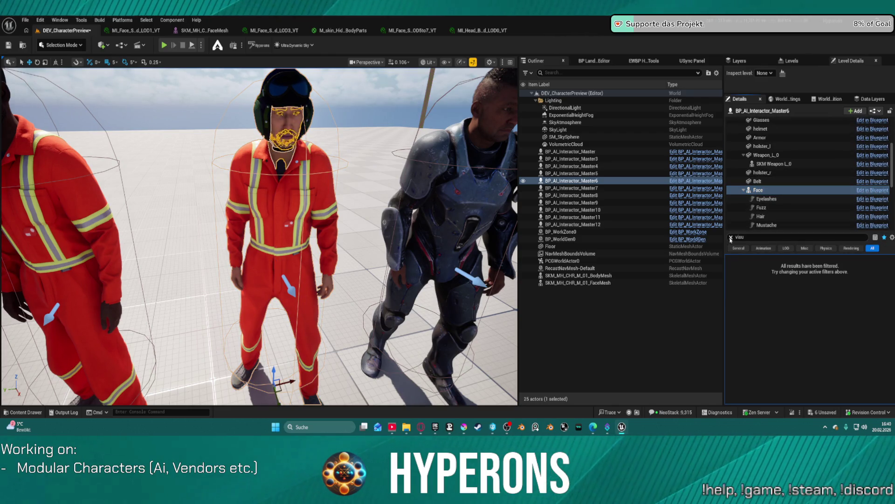
key("Escape")
scroll(839, 364, "down", 1)
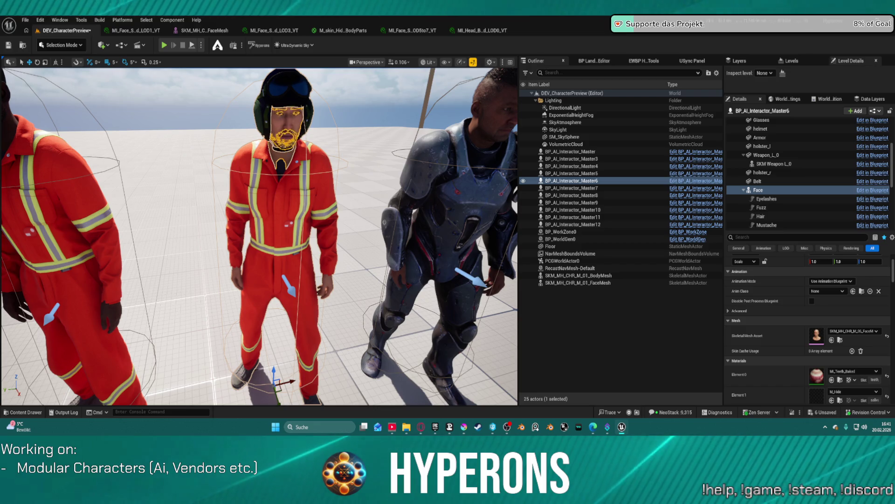
Delete the grey mannequin's SKM_MH_CHR_M_01 body and face meshes from the level
key("a")
key("s")
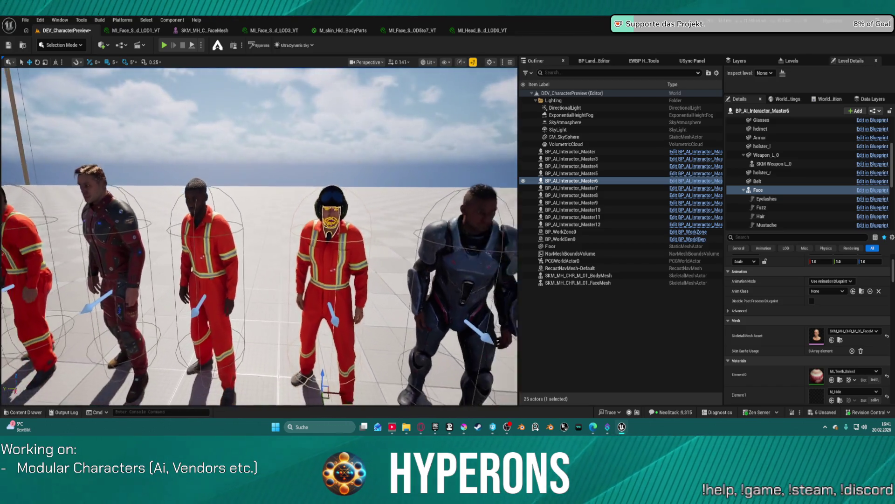
key("s")
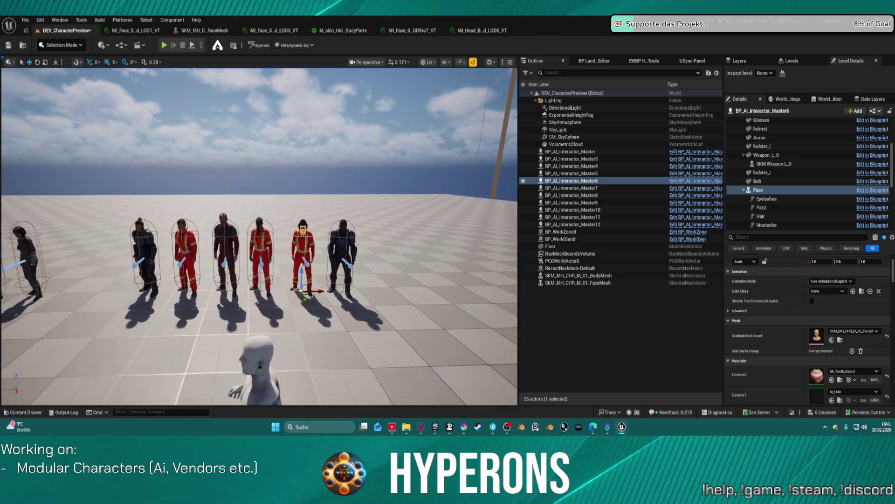
key("s")
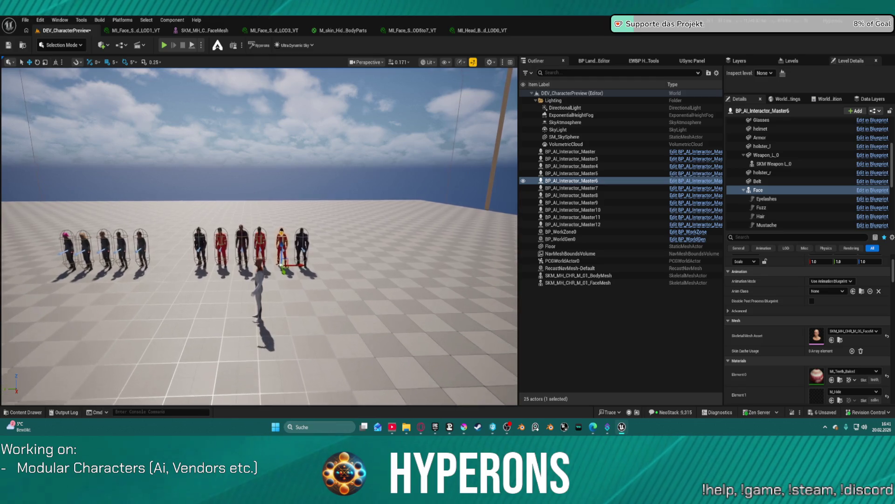
key("w")
key("w")
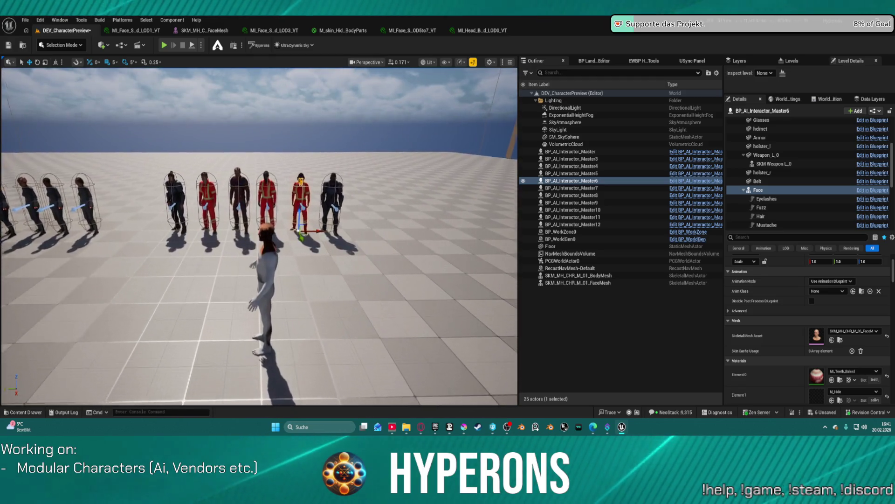
left_click(248, 258)
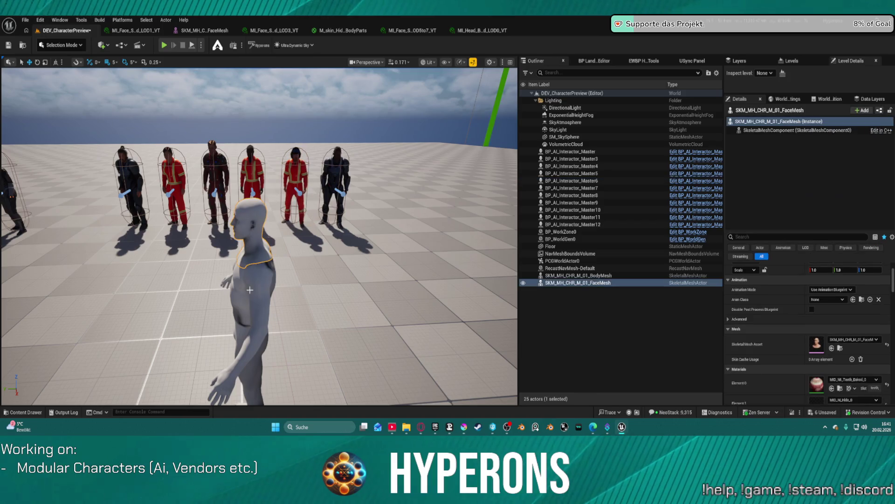
left_click(267, 272, "ctrl")
key("Delete")
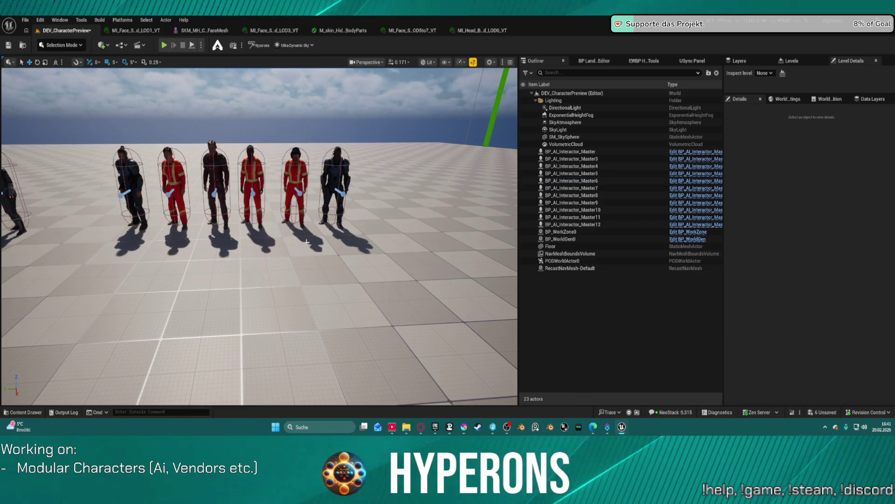
Fly the viewport camera forward and right toward the characters
key("w")
key("d")
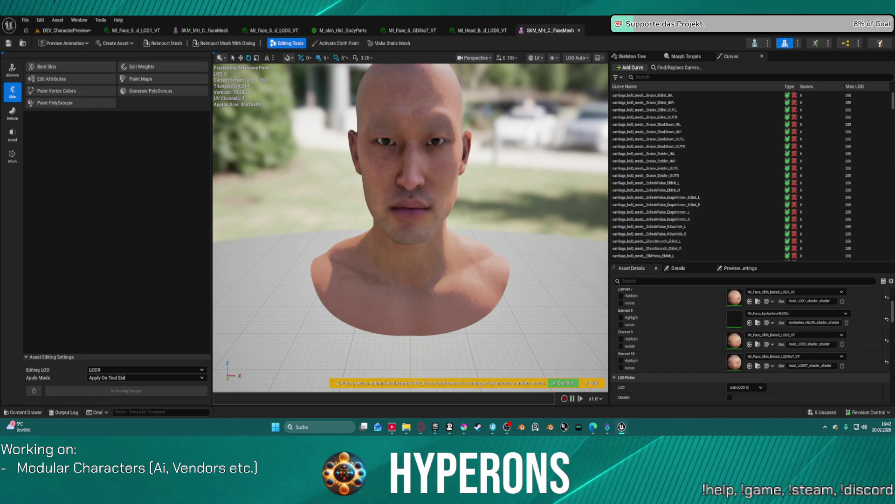
In DEV_CharacterPreview, zoom and orbit around the helmeted worker's face, then save the level
left_click(65, 30)
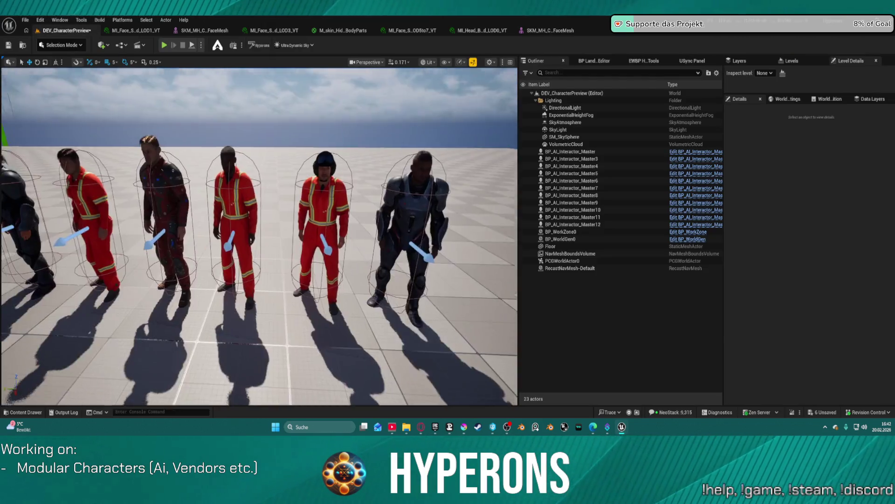
scroll(293, 243, "up", 10)
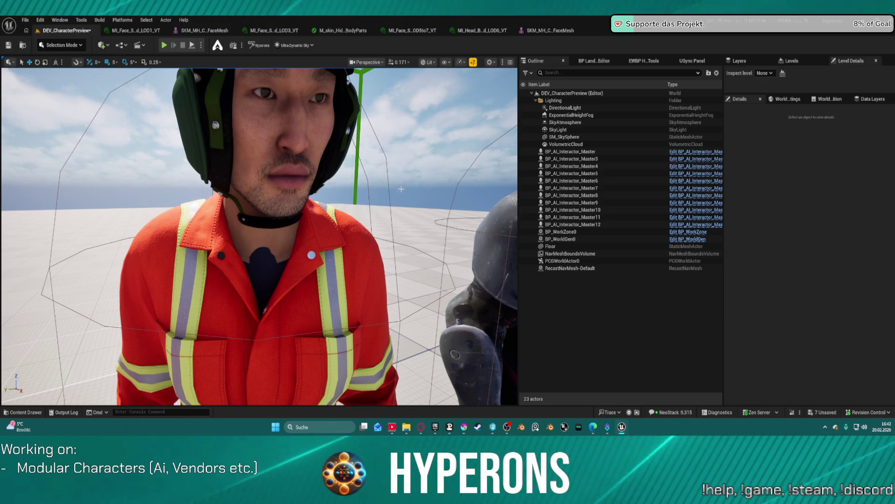
scroll(259, 236, "down", 3)
scroll(259, 236, "up", 6)
scroll(259, 237, "down", 3)
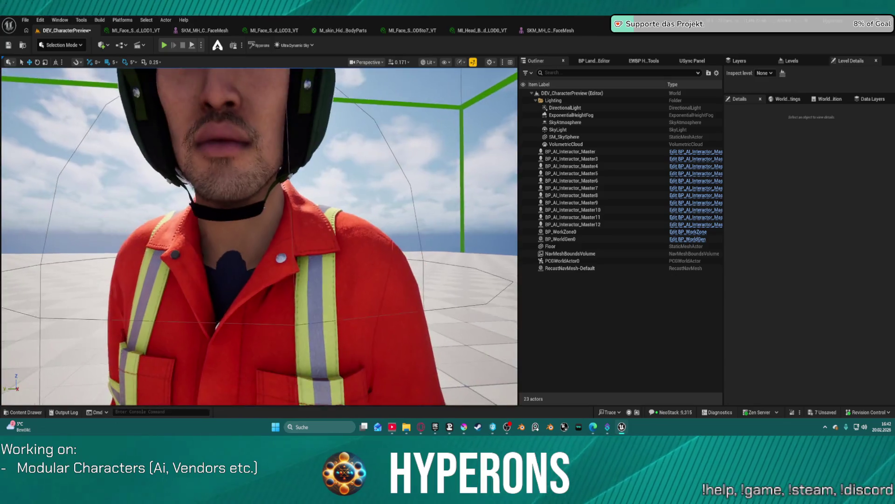
scroll(259, 236, "down", 5)
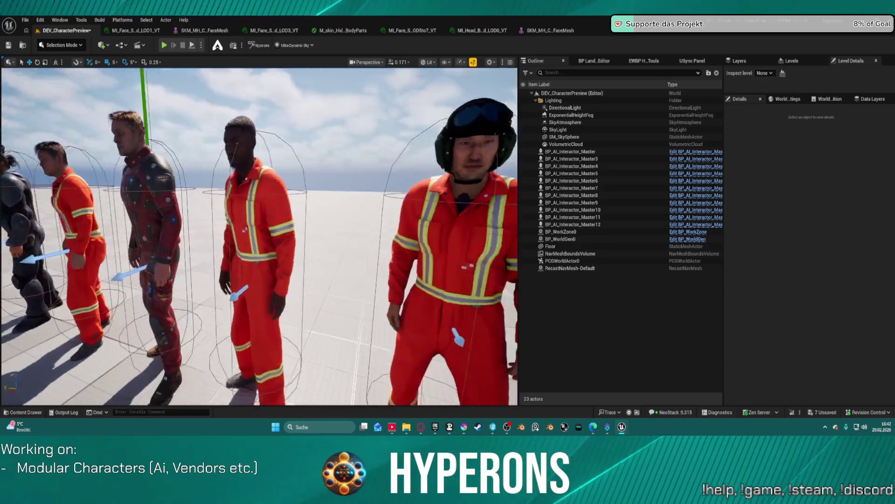
scroll(260, 237, "up", 10)
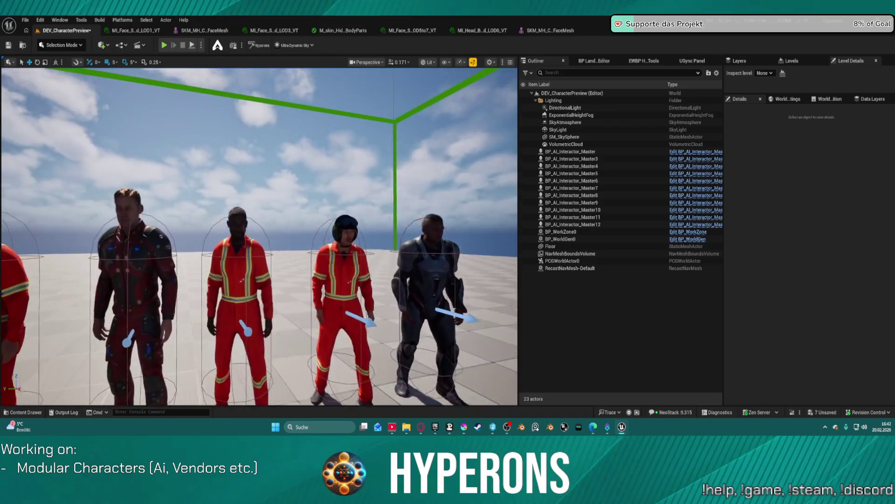
scroll(259, 237, "up", 5)
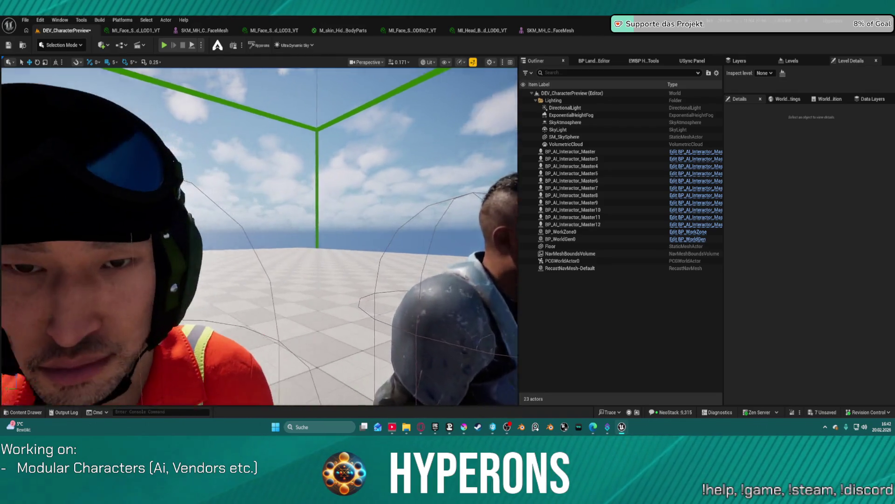
scroll(259, 236, "down", 5)
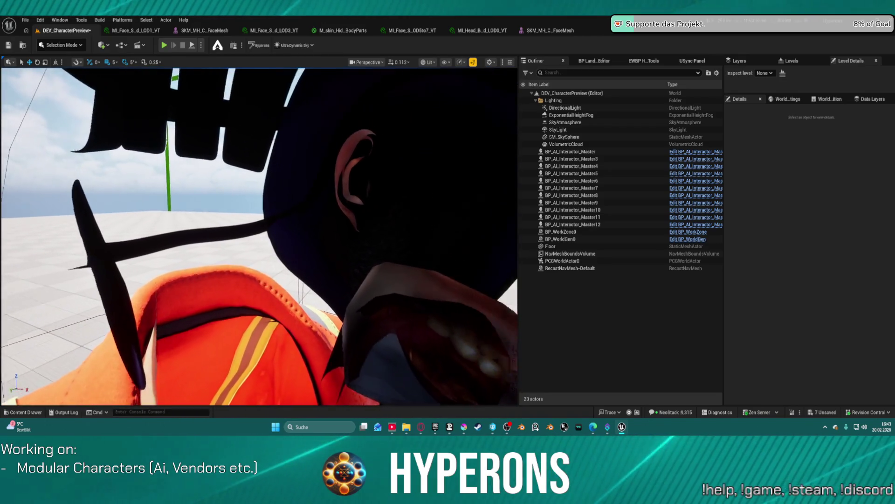
left_click_drag(259, 236, 259, 279)
mouse_move(259, 236)
left_mouse_down()
mouse_move(210, 233)
mouse_move(201, 177)
mouse_move(254, 215)
left_mouse_up()
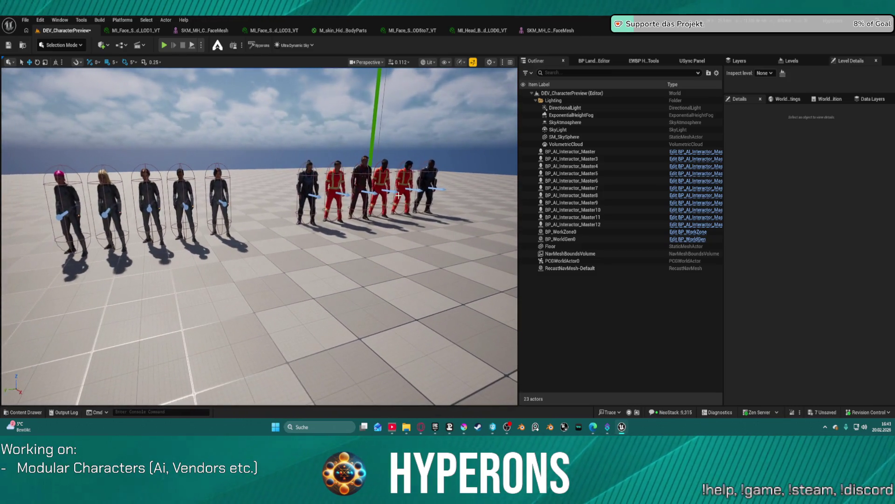
key("ctrl+s")
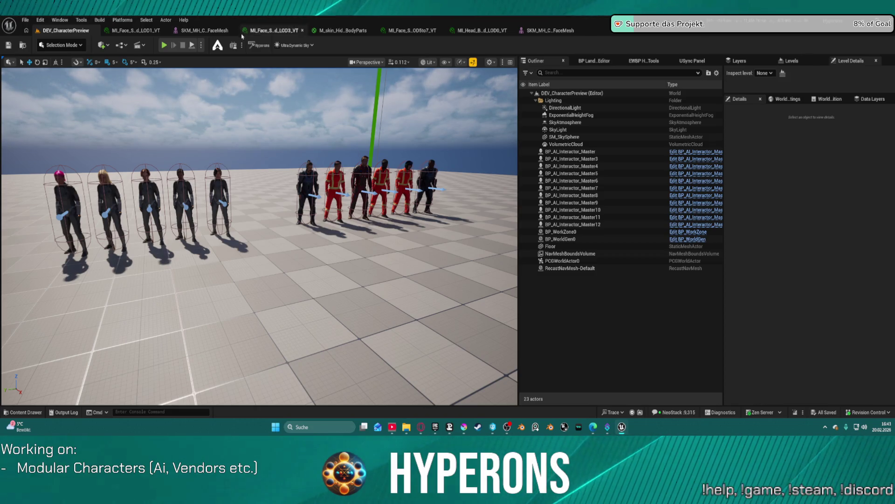
Open the File menu once all changes are saved
left_click(27, 20)
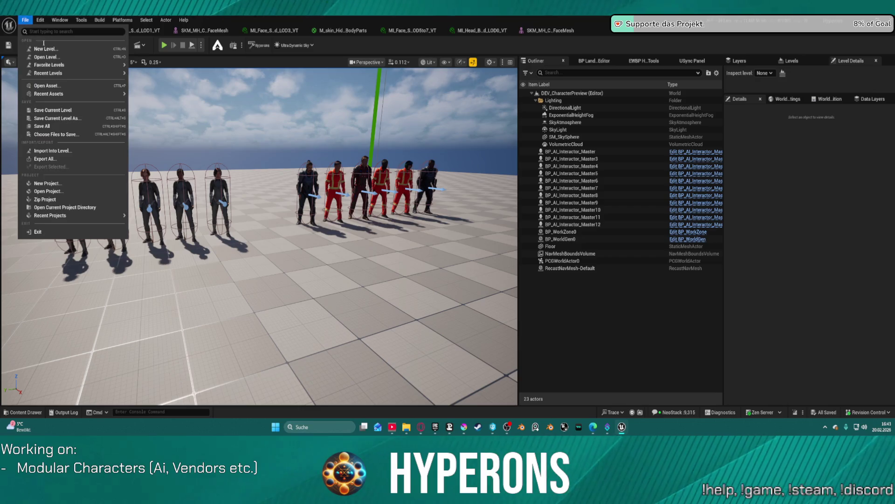
Open ML_Station_NewBerlin from File > Recent Levels
mouse_move(100, 73)
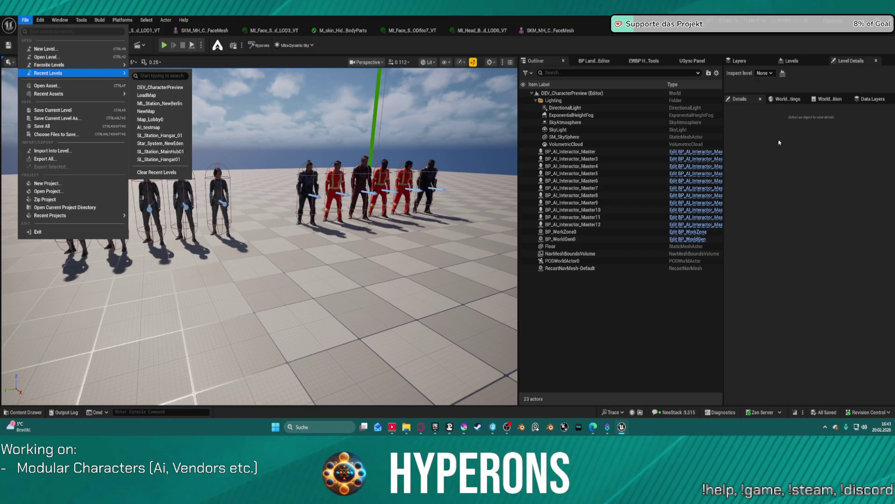
mouse_move(70, 94)
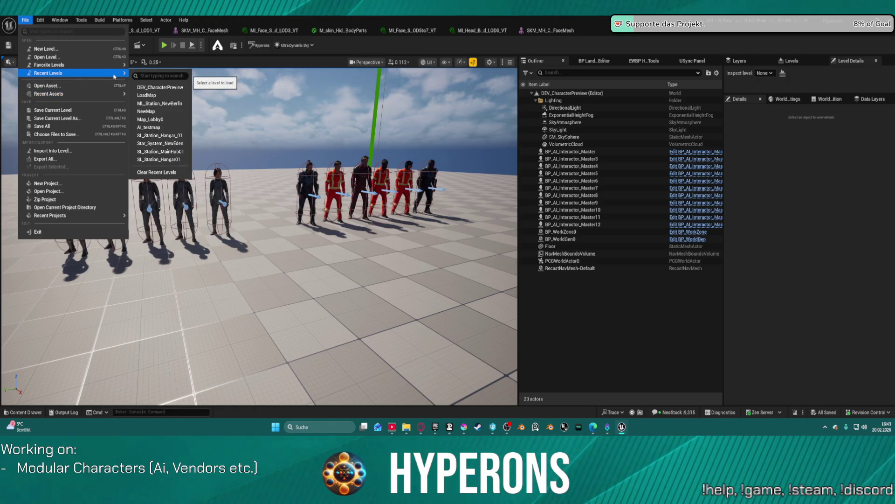
left_click(183, 66)
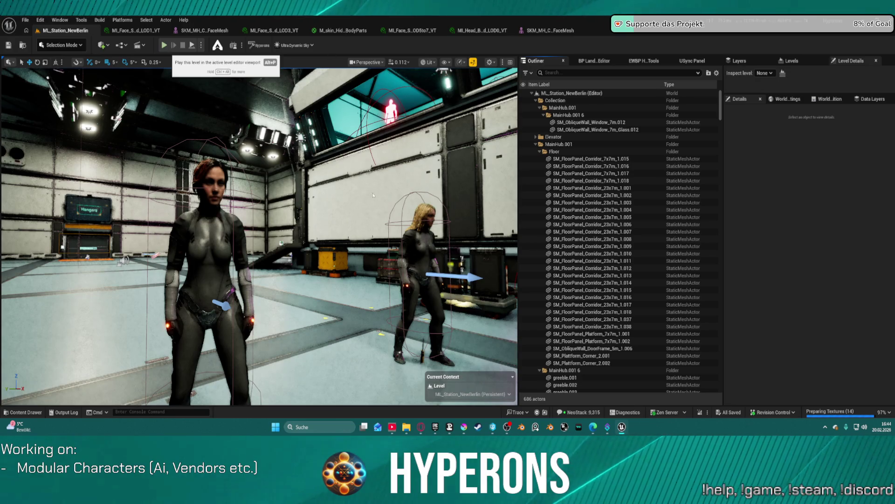
Tour the hangar hall in a maximized viewport, past the Logistics, Trading and Hangars screens
mouse_move(305, 183)
left_mouse_down()
mouse_move(293, 219)
mouse_move(275, 228)
mouse_move(255, 222)
mouse_move(301, 225)
left_mouse_up()
left_click_drag(394, 337, 360, 314)
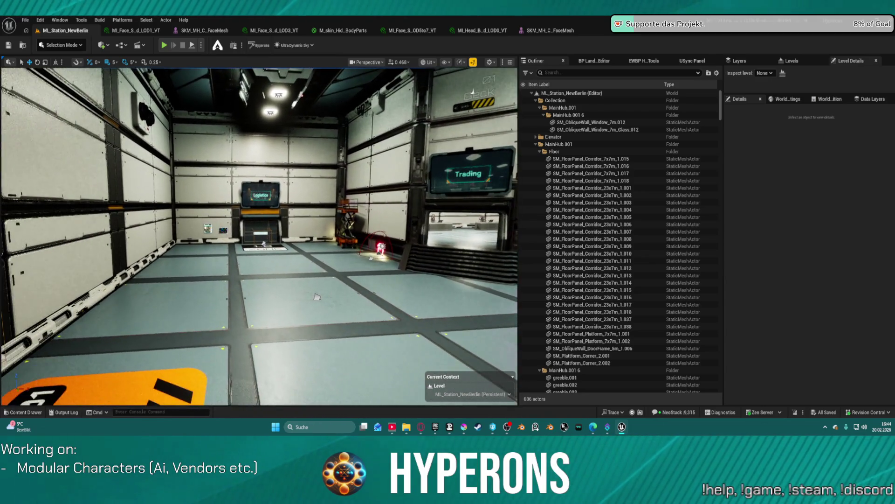
left_click_drag(287, 180, 303, 180)
key("F11")
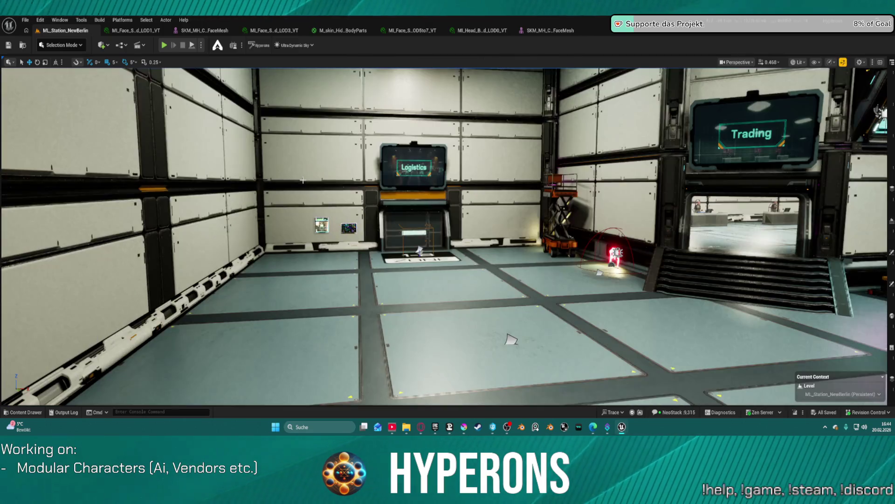
mouse_move(438, 208)
left_mouse_down()
mouse_move(460, 208)
mouse_move(411, 208)
mouse_move(429, 221)
left_mouse_up()
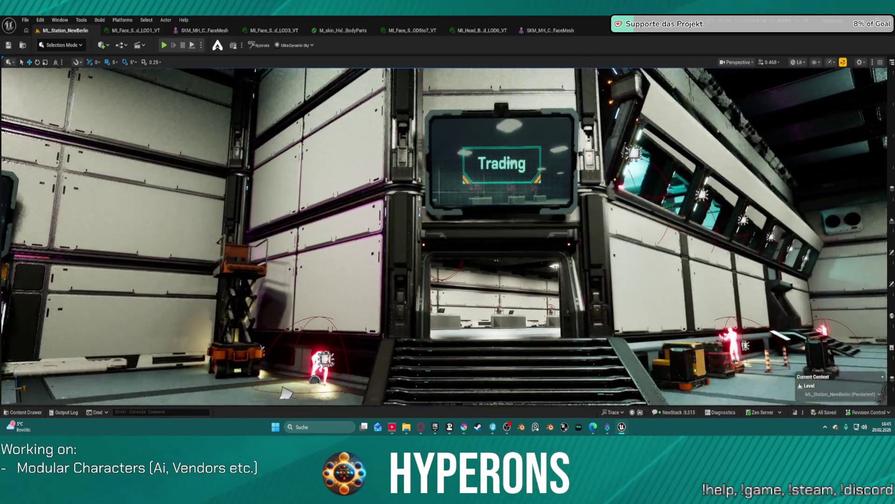
key("f")
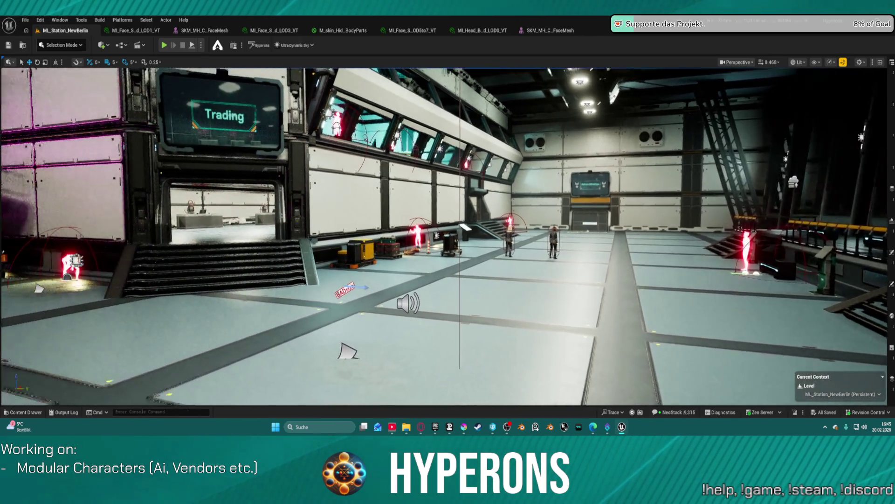
mouse_move(447, 233)
left_mouse_down()
mouse_move(223, 233)
mouse_move(224, 261)
mouse_move(214, 224)
mouse_move(210, 289)
left_mouse_up()
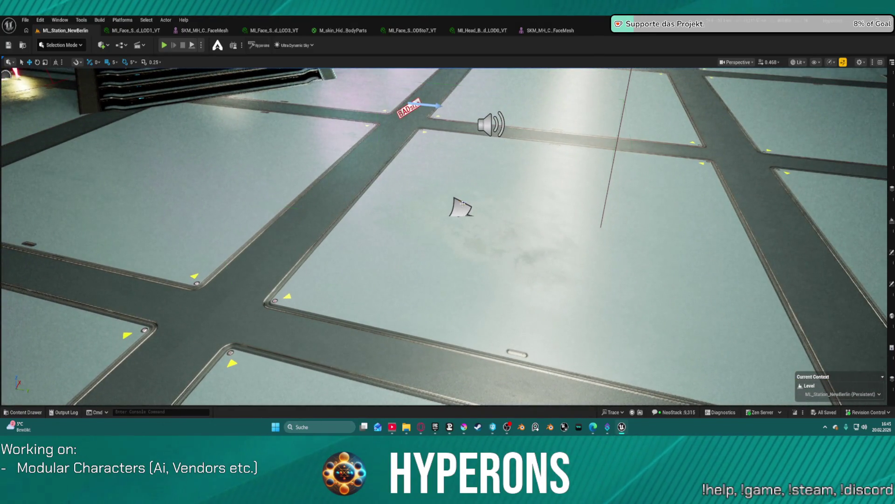
Duplicate the floor marker, shift the copy sideways along Y, and scale it up slightly
left_click(461, 207)
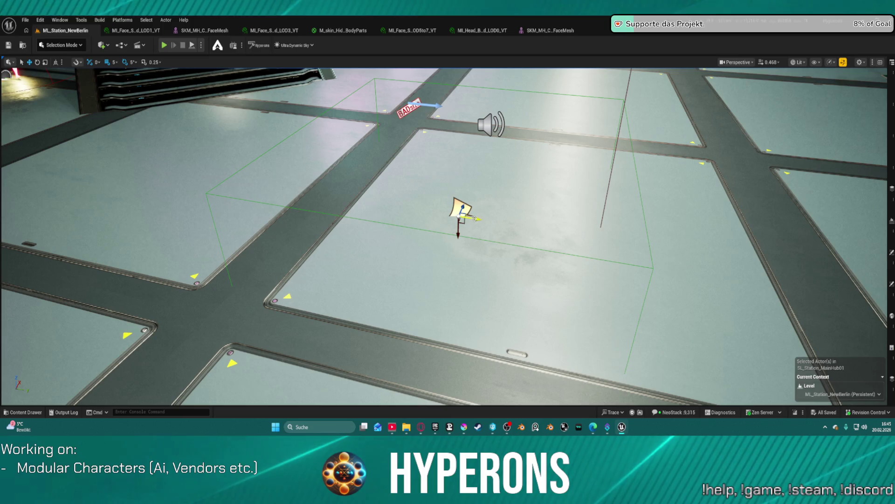
mouse_move(473, 219)
left_mouse_down()
mouse_move(618, 241)
mouse_move(602, 284)
left_mouse_up()
left_click_drag(552, 215, 595, 214)
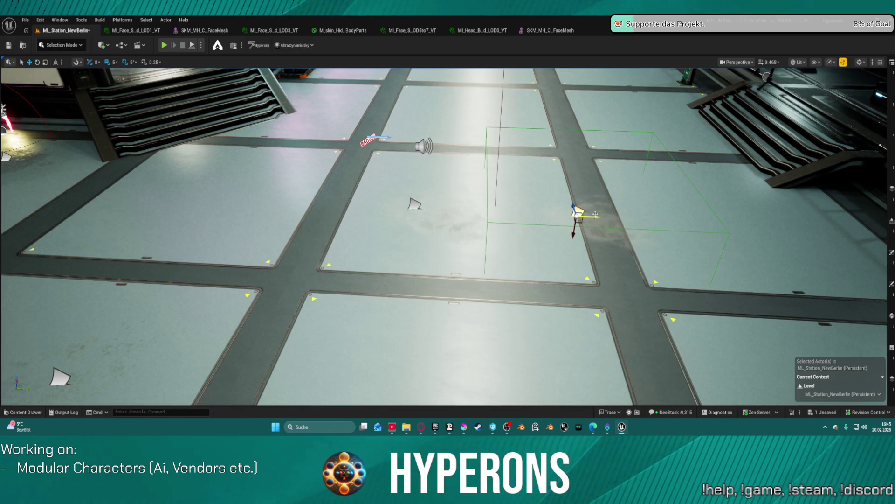
key("e")
key("r")
left_click_drag(578, 215, 577, 211)
Move the small actor toward the back of the hall floor and start a play session
left_click(414, 204)
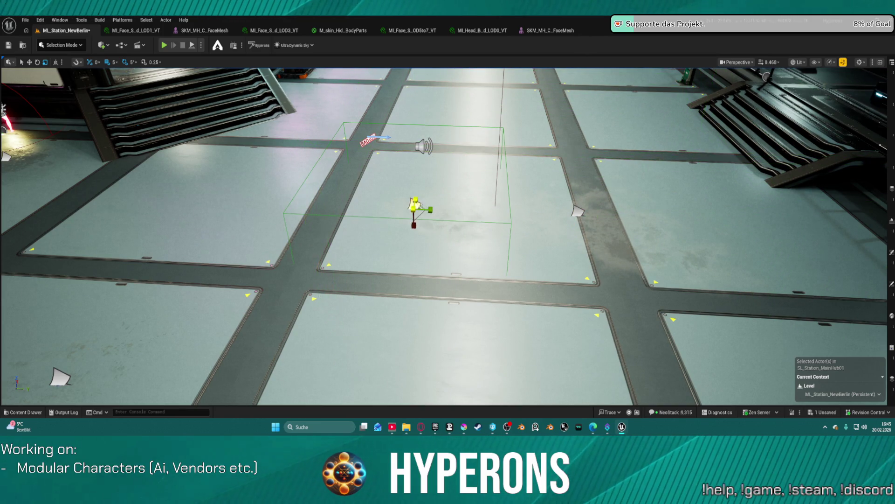
mouse_move(415, 206)
left_mouse_down()
mouse_move(429, 86)
mouse_move(438, 106)
left_mouse_up()
mouse_move(470, 208)
left_mouse_down()
mouse_move(462, 262)
mouse_move(453, 252)
mouse_move(457, 262)
mouse_move(439, 257)
mouse_move(460, 258)
mouse_move(474, 197)
left_mouse_up()
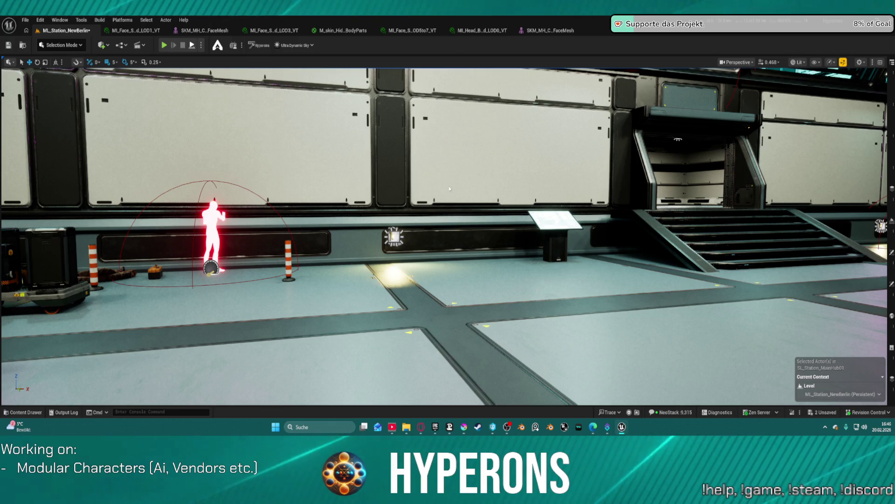
left_click(201, 45)
left_click(220, 70)
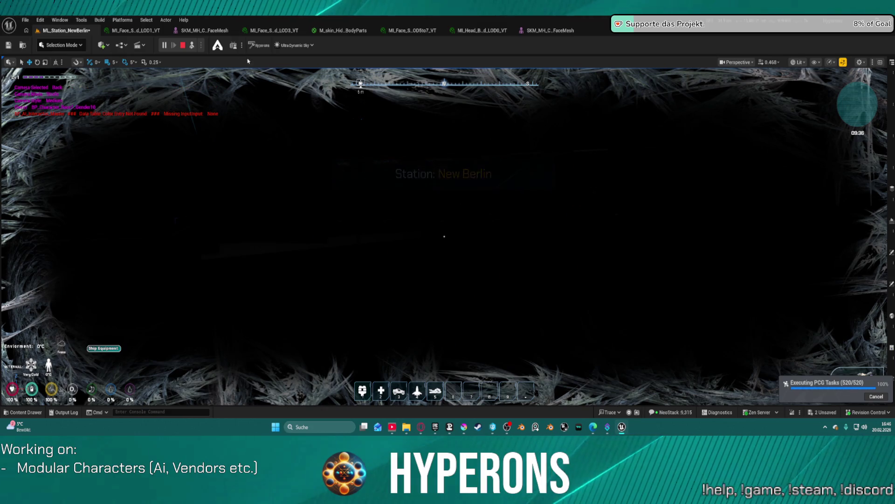
left_click(183, 45)
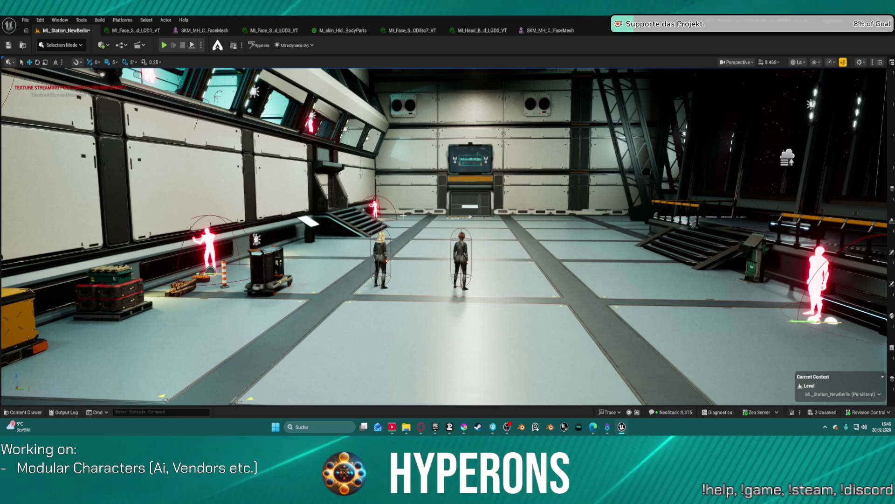
left_click(25, 19)
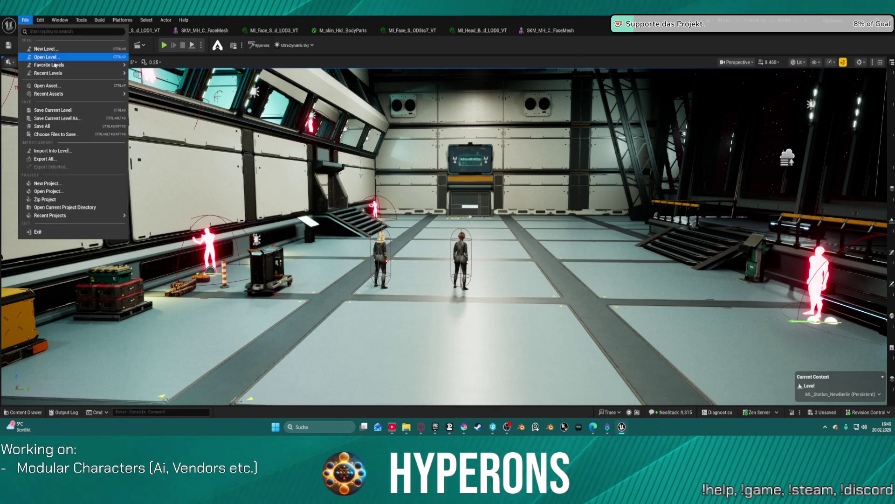
Load DEV_CharacterPreview from Recent Levels, saving the modified station map when prompted
mouse_move(107, 73)
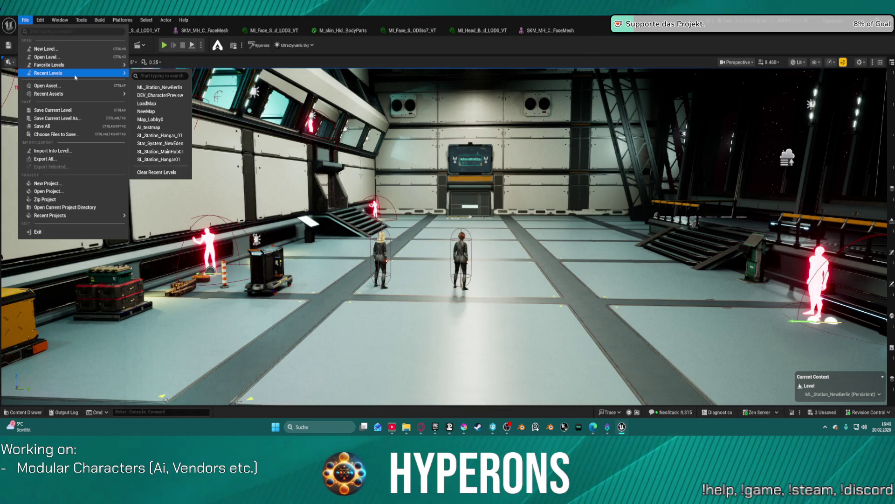
left_click(179, 95)
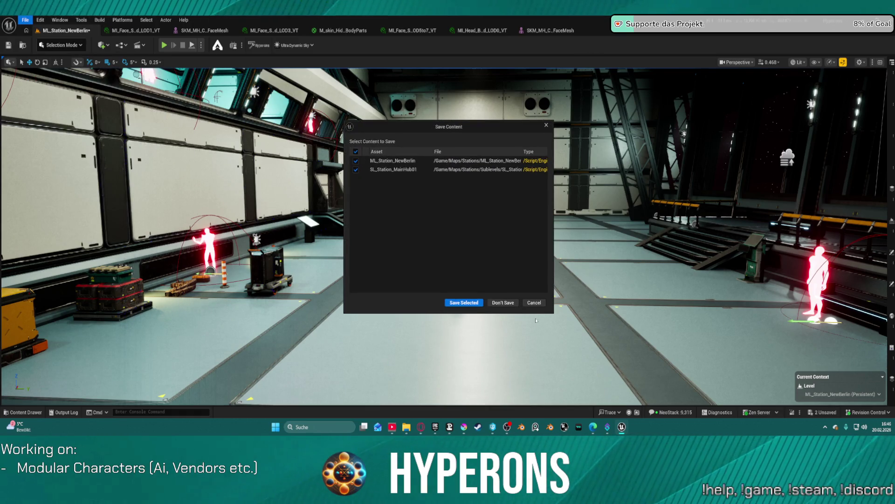
left_click(476, 303)
left_click(465, 303)
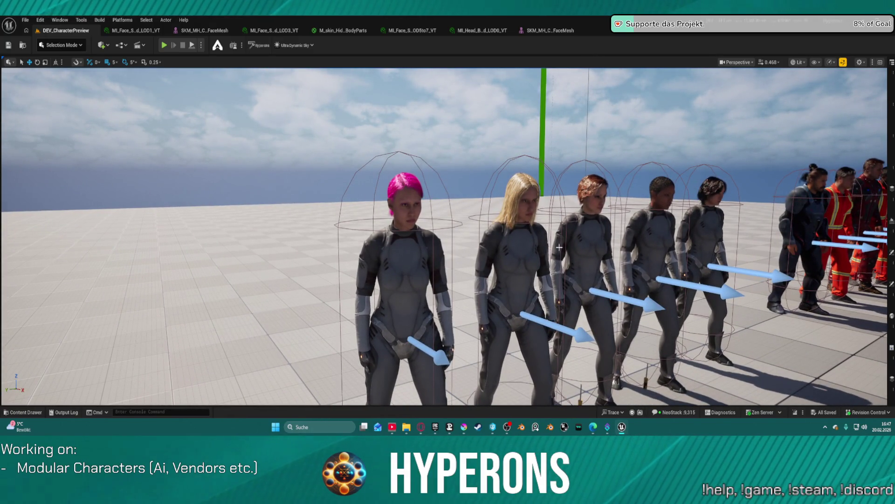
Select the red-haired character in the lineup, then bring the Unreal editor window forward
left_click(585, 243)
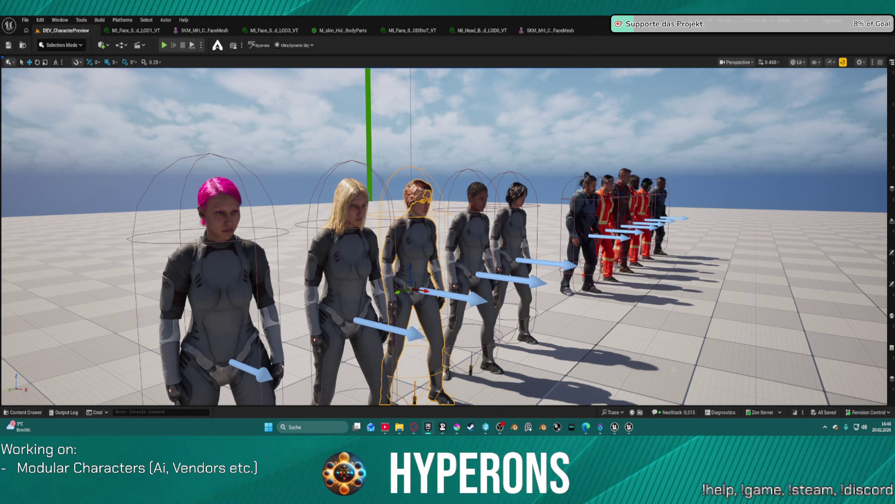
mouse_move(629, 431)
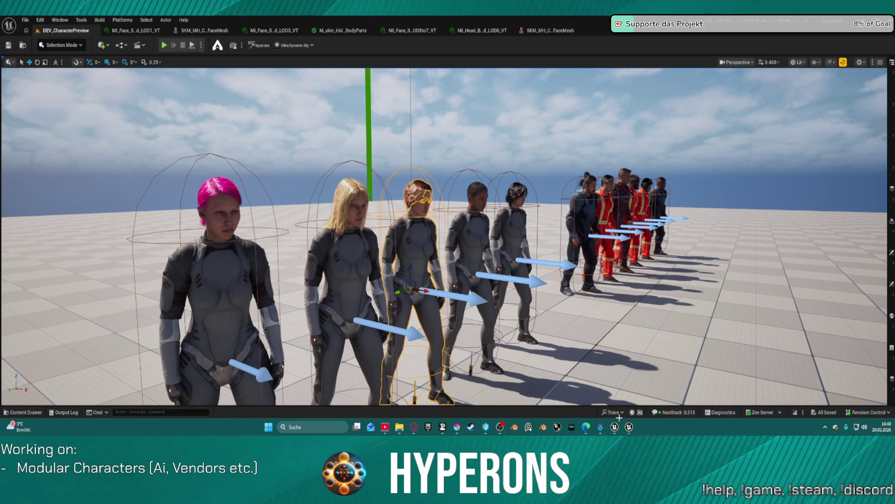
left_click(666, 381)
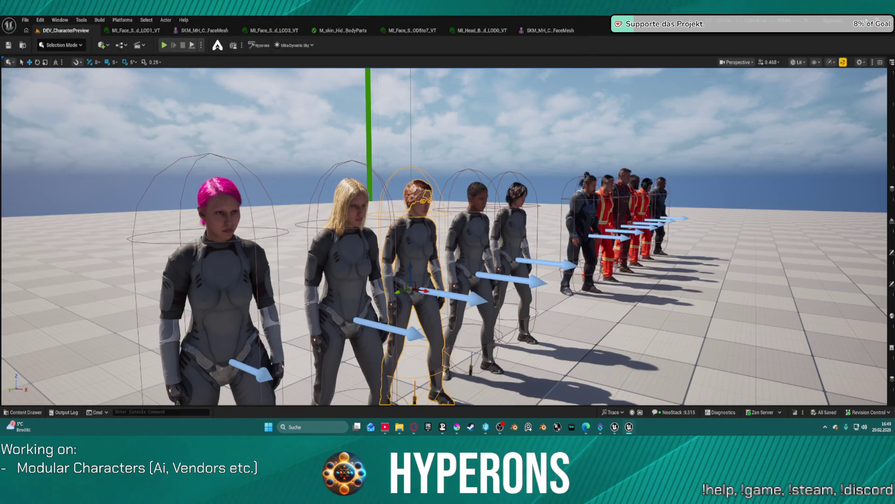
Clear all windows to the desktop, then bring up the MutableSample editor from the taskbar
key("alt+Tab")
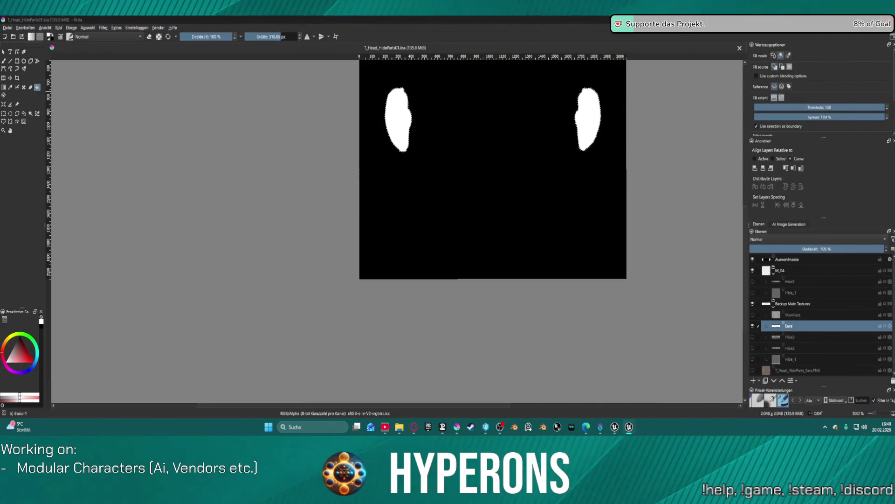
key("super+d")
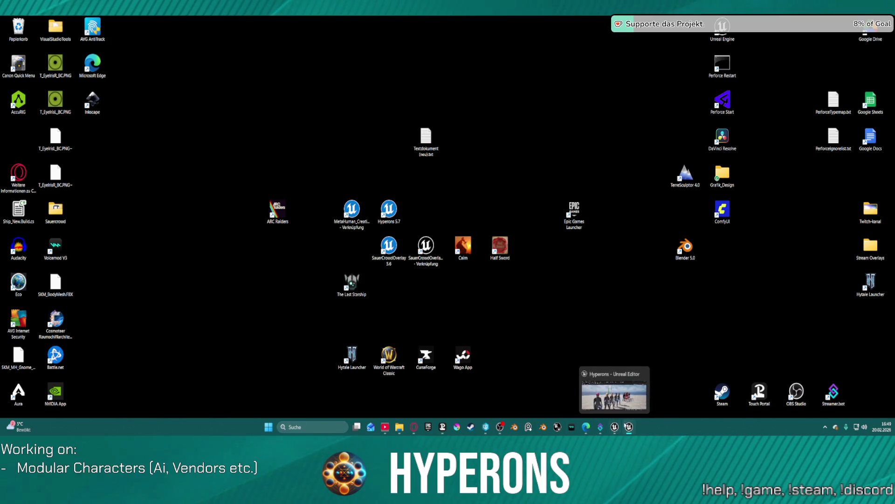
mouse_move(629, 427)
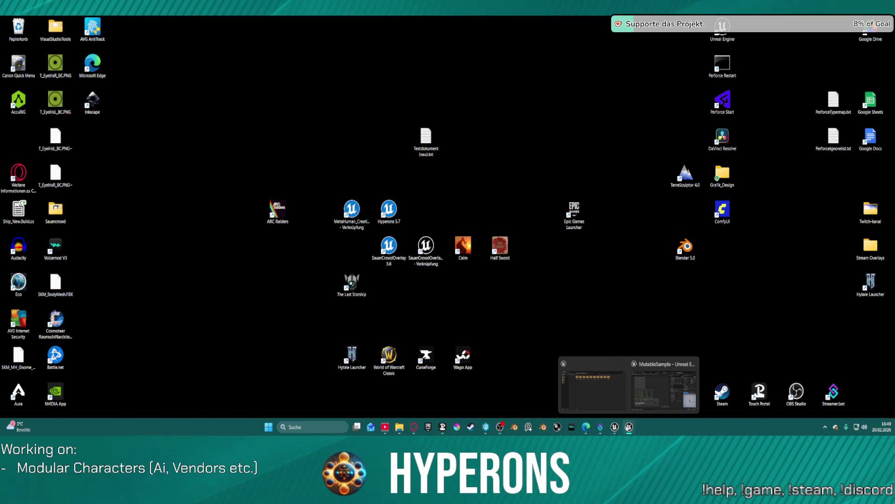
left_click(663, 398)
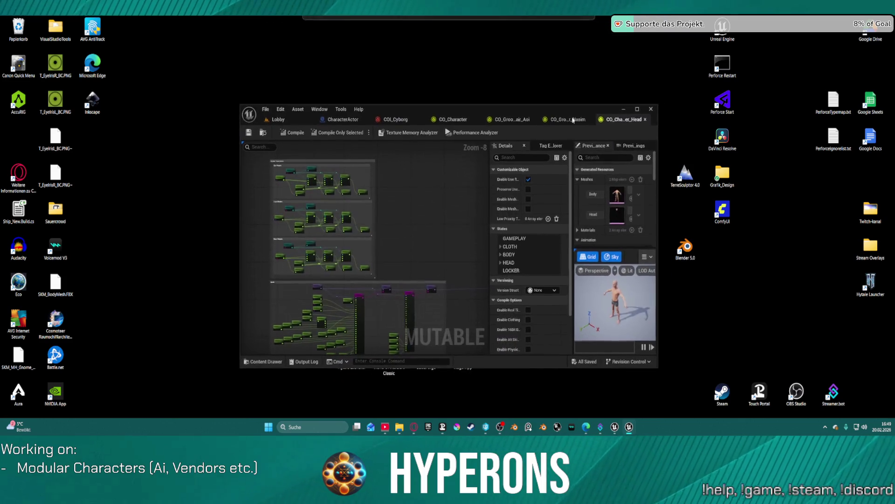
Maximize the editor and survey CO_Character_Head's morph stack, nose, lips, normals and base color groups
left_click(636, 109)
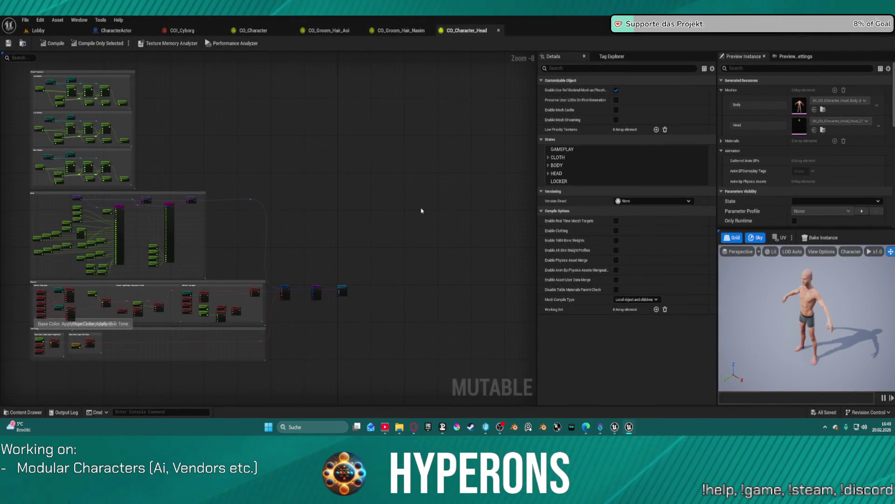
mouse_move(295, 250)
left_mouse_down()
mouse_move(491, 121)
mouse_move(419, 214)
mouse_move(443, 238)
left_mouse_up()
scroll(348, 187, "up", 7)
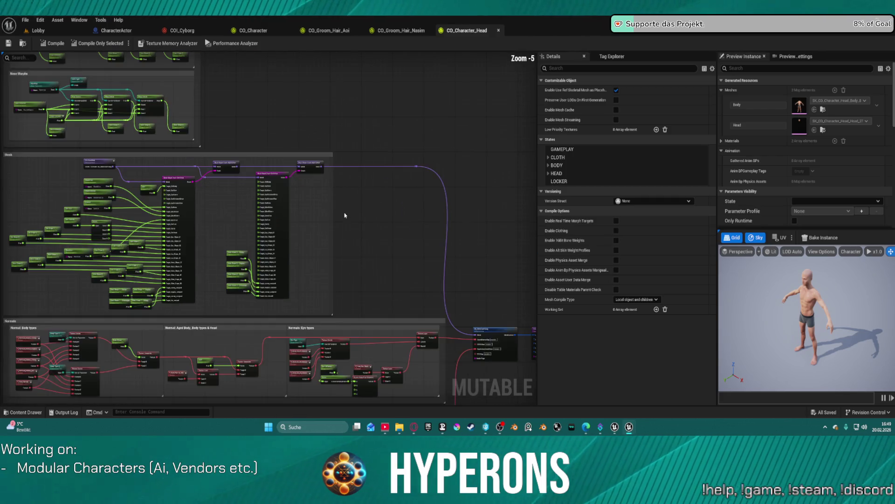
left_click_drag(220, 170, 498, 90)
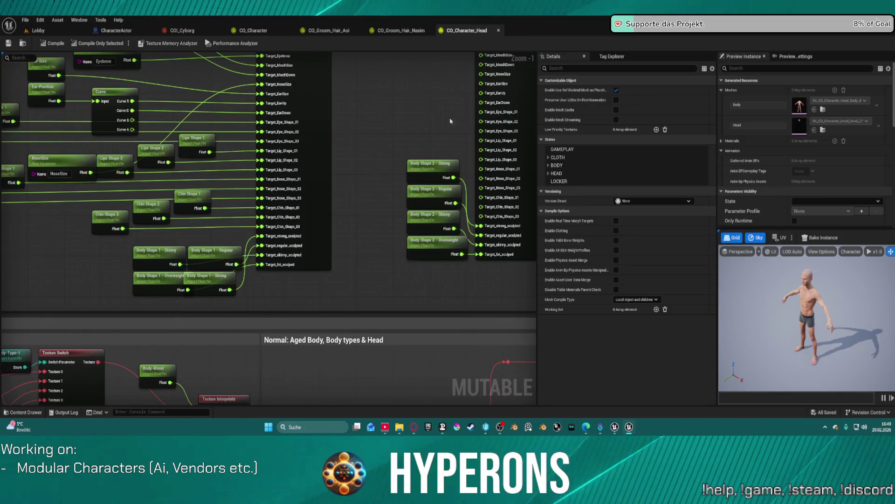
scroll(393, 132, "up", 1)
left_click_drag(394, 132, 530, 205)
scroll(530, 205, "down", 2)
scroll(529, 205, "up", 2)
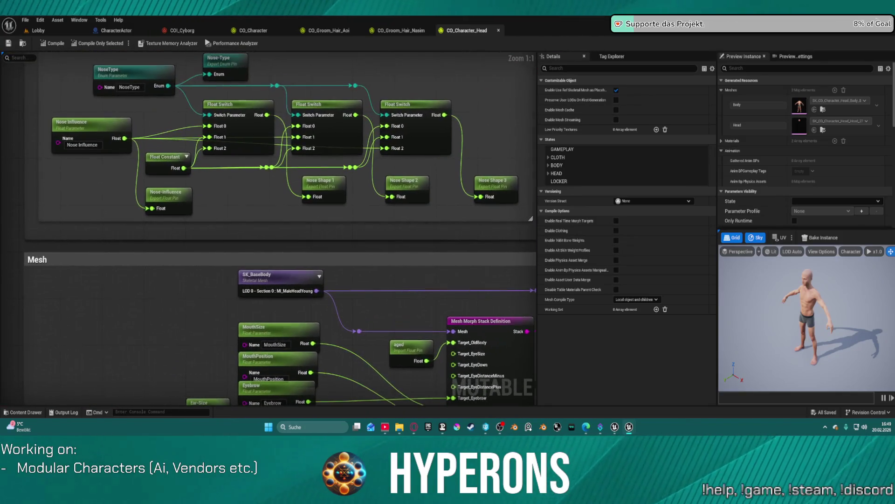
left_click_drag(392, 280, 446, 319)
mouse_move(233, 163)
left_mouse_down()
mouse_move(372, 280)
mouse_move(311, 327)
mouse_move(305, 363)
left_mouse_up()
scroll(347, 235, "down", 3)
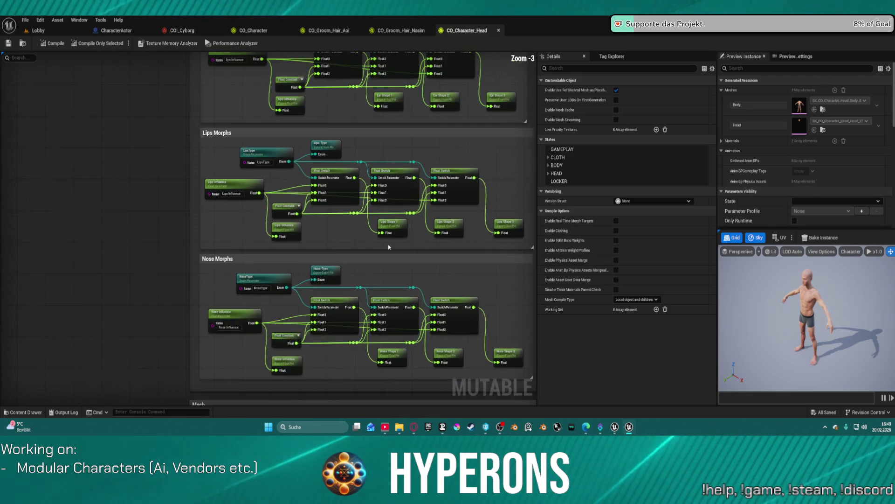
left_click_drag(348, 235, 429, 61)
scroll(464, 248, "down", 4)
mouse_move(202, 92)
left_mouse_down()
mouse_move(33, 254)
mouse_move(253, 310)
left_mouse_up()
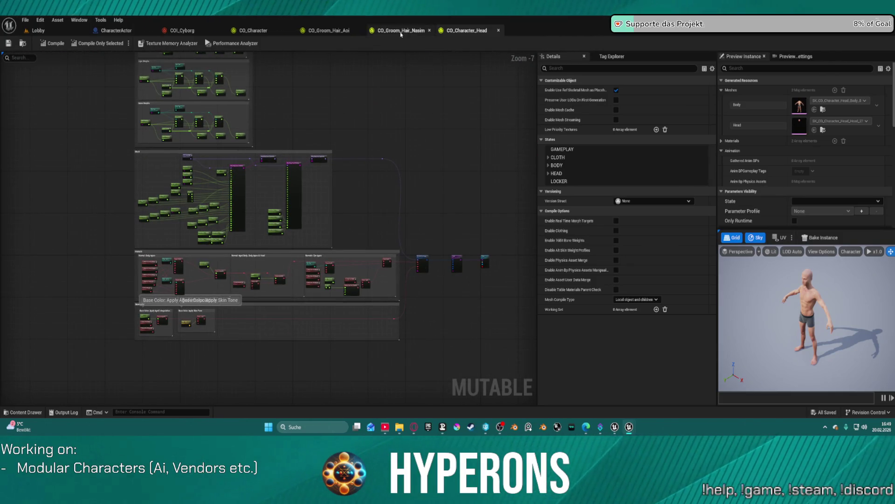
Glance over the CO_Character graph, then return to CO_Character_Head
left_click(253, 30)
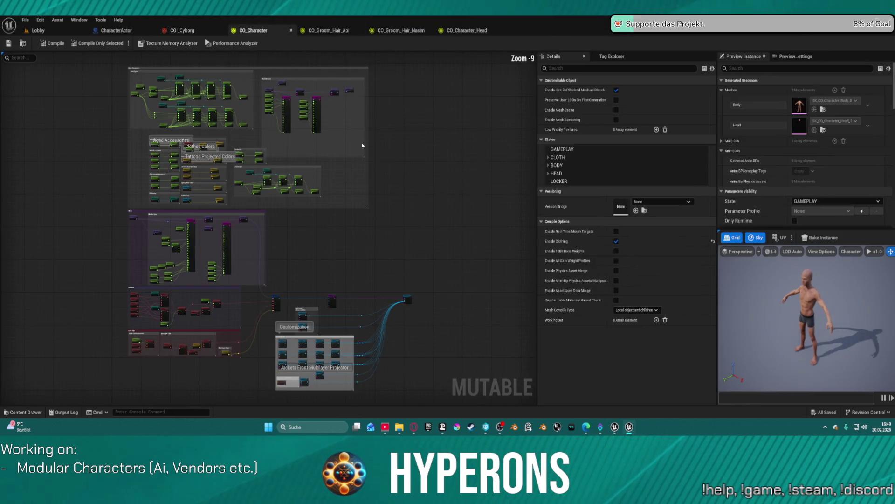
left_click_drag(406, 303, 422, 289)
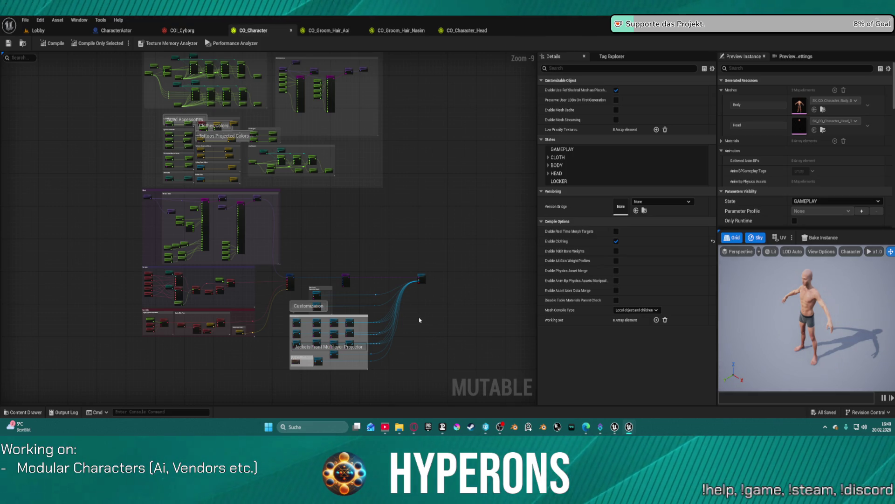
left_click_drag(427, 320, 443, 228)
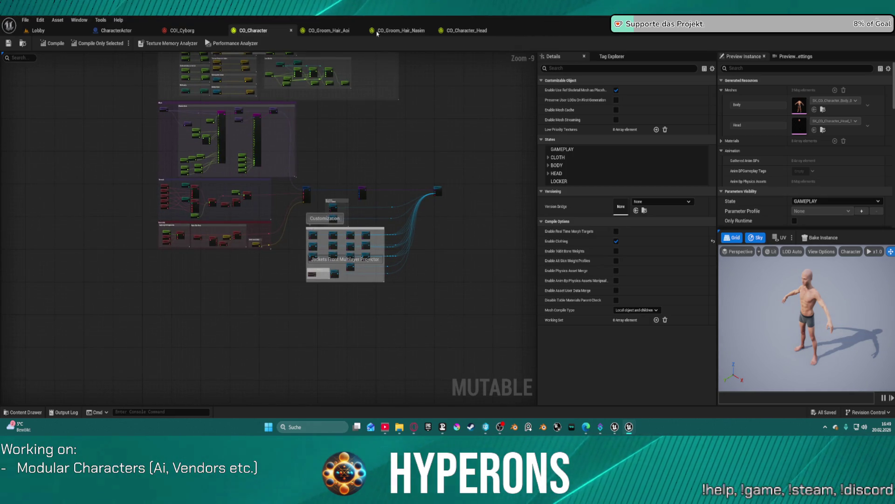
left_click(466, 31)
scroll(311, 175, "up", 8)
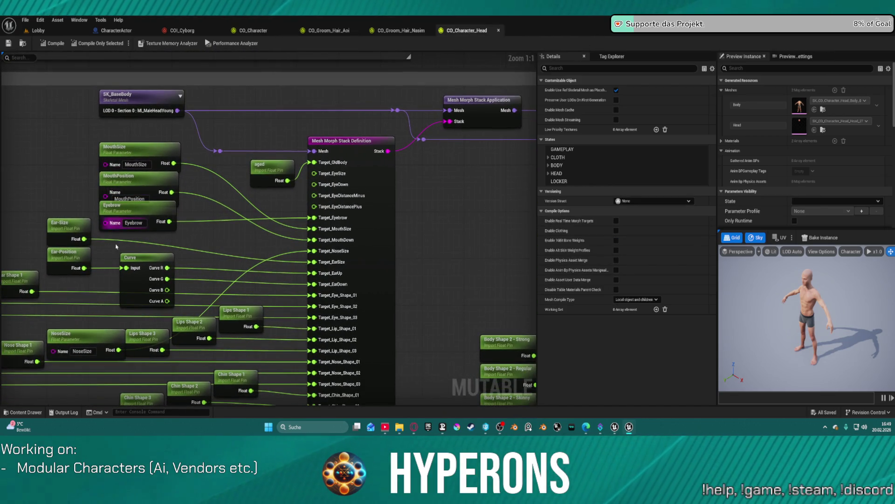
left_click_drag(115, 241, 460, 54)
Jump through bookmarks 1-3 and move the Head mesh component node up and right
key("1")
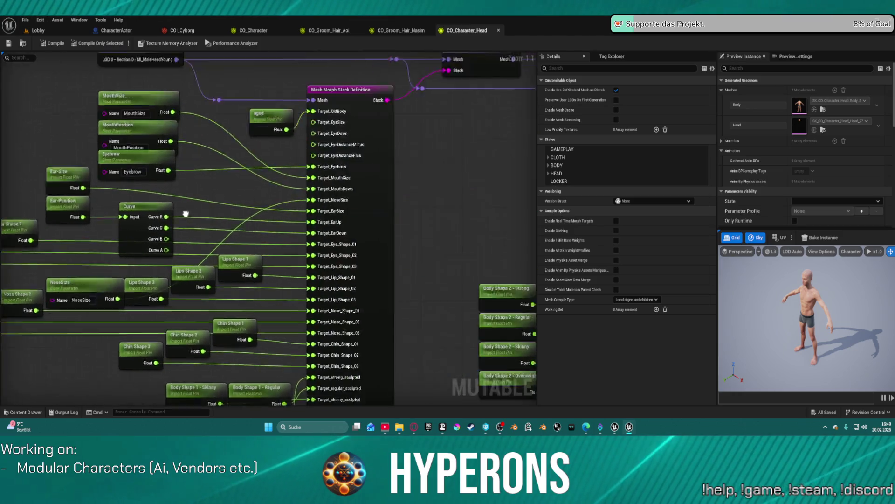
key("2")
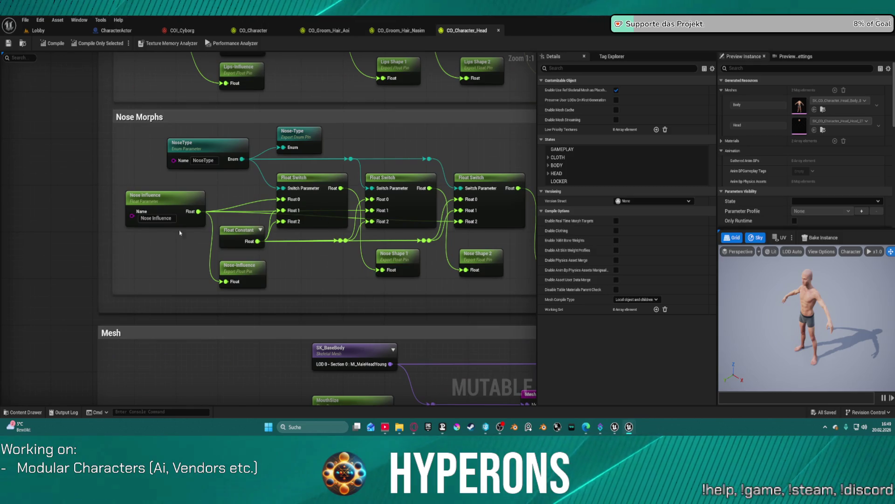
key("3")
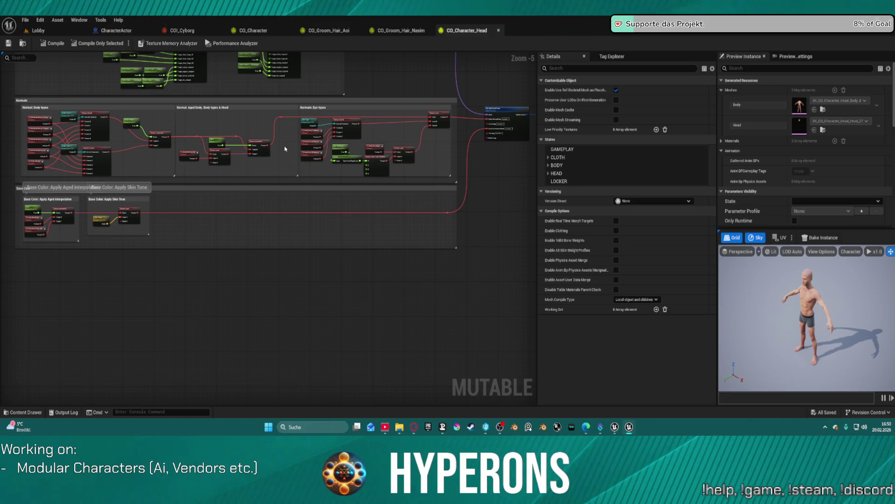
key("1")
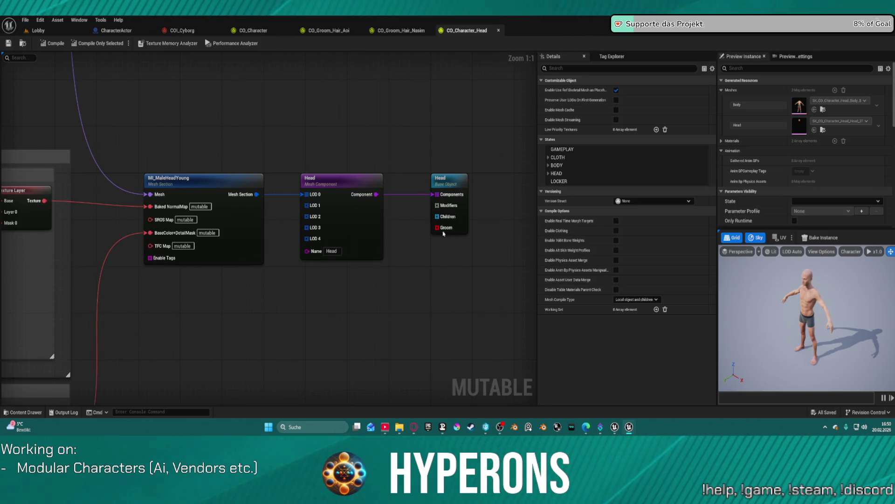
mouse_move(340, 178)
left_mouse_down()
mouse_move(365, 124)
mouse_move(343, 145)
mouse_move(359, 105)
mouse_move(374, 167)
mouse_move(372, 301)
mouse_move(376, 190)
left_mouse_up()
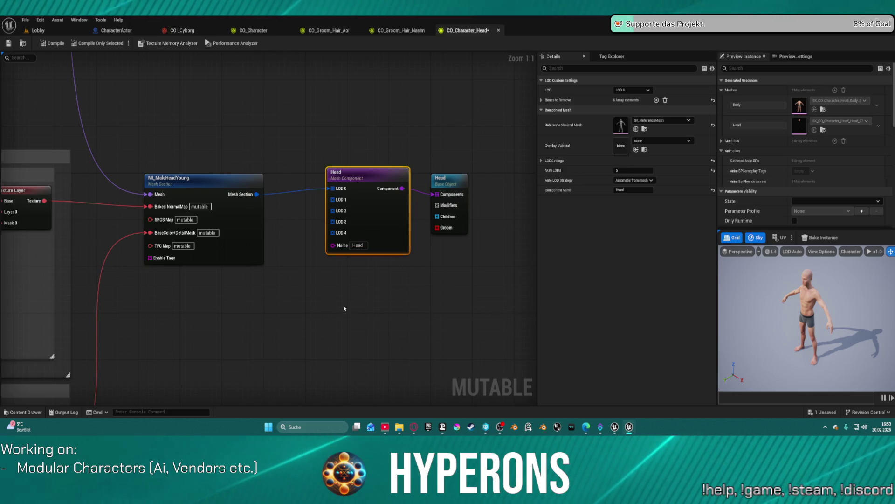
scroll(420, 304, "down", 5)
scroll(480, 205, "down", 4)
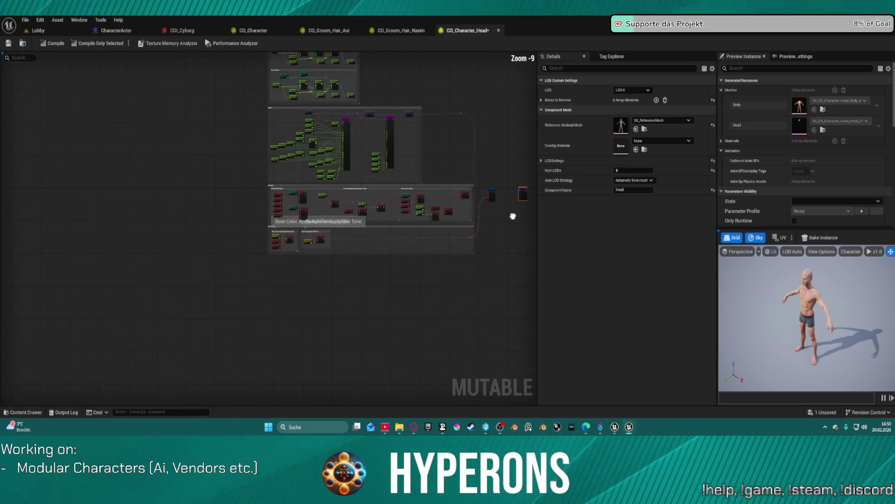
left_click_drag(516, 216, 352, 278)
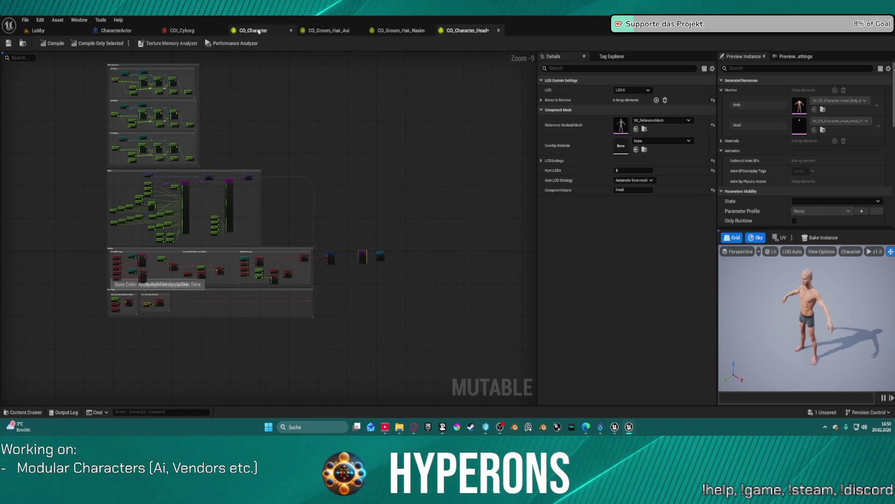
Inspect CO_Character's Head Accessories group, preview COI_Cyborg, then open CO_Groom_Hair_Aoi
left_click(258, 31)
scroll(254, 87, "up", 3)
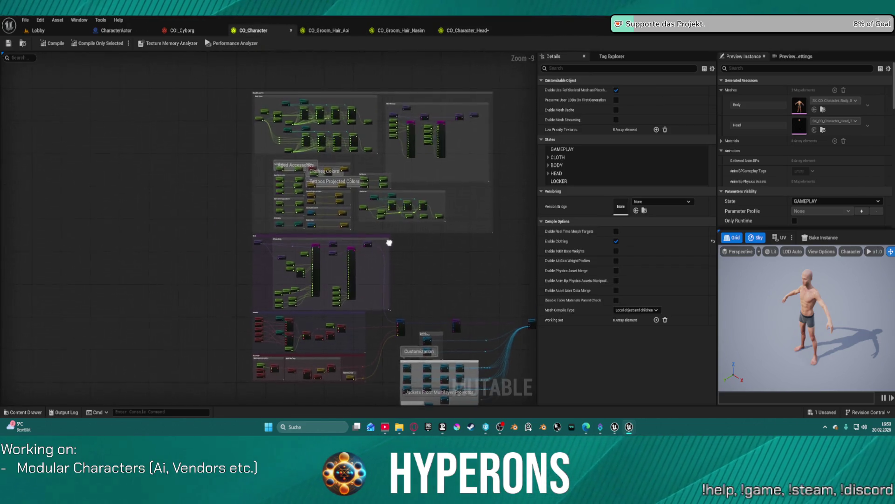
scroll(422, 204, "up", 7)
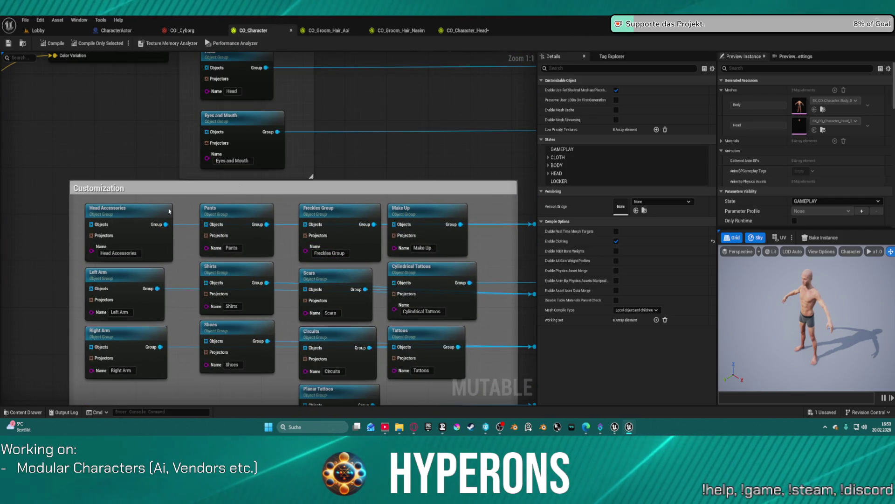
left_click(135, 217)
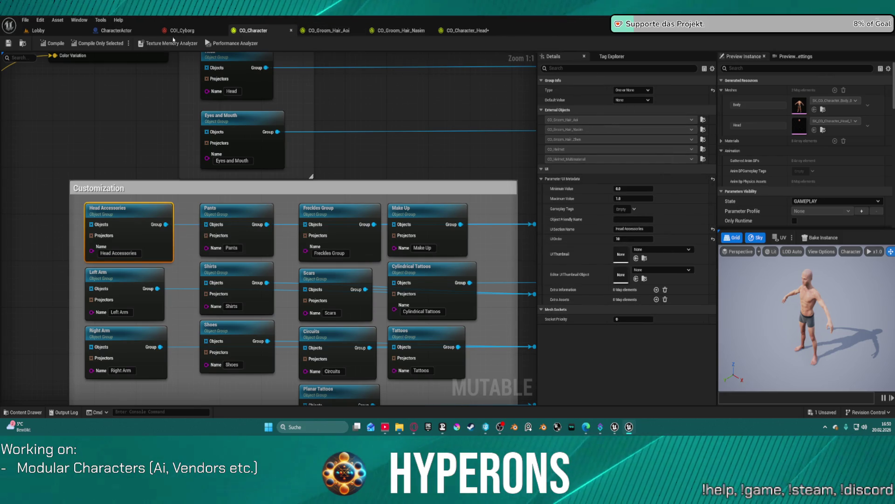
left_click(192, 31)
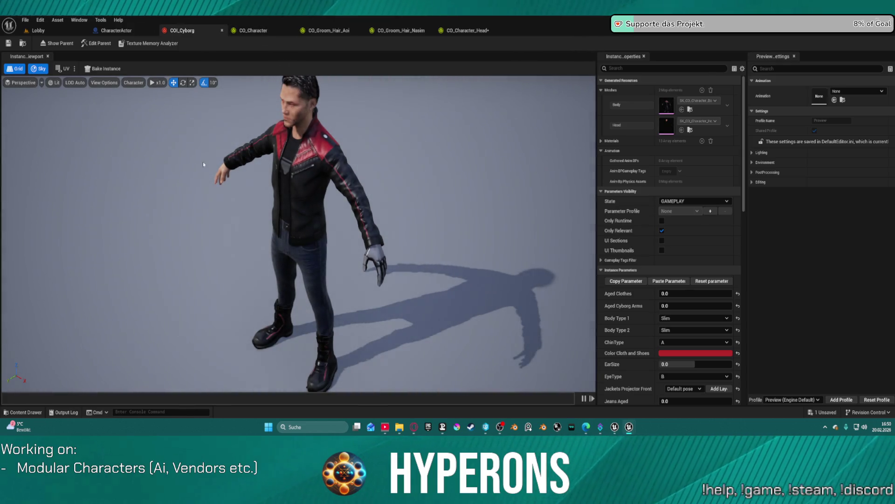
left_click(332, 32)
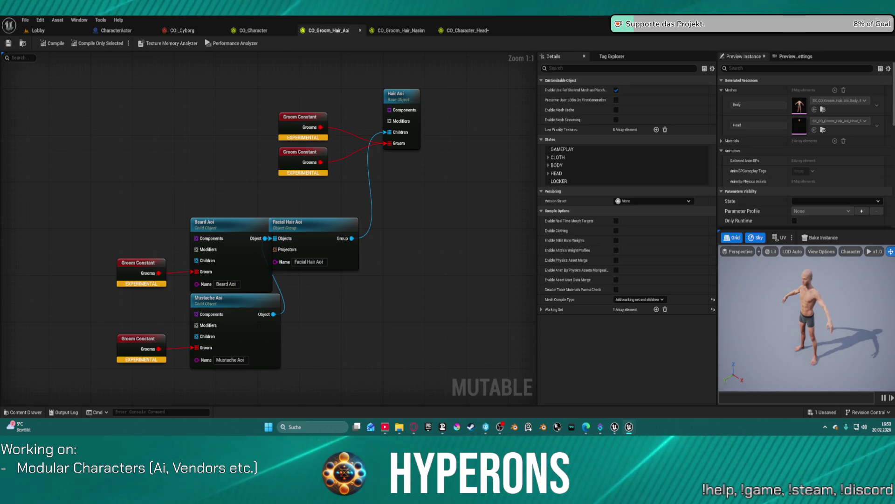
Check the Aoi grooms in the Content Drawer, then bring the Groom nodes into view
key("ctrl+shift+f")
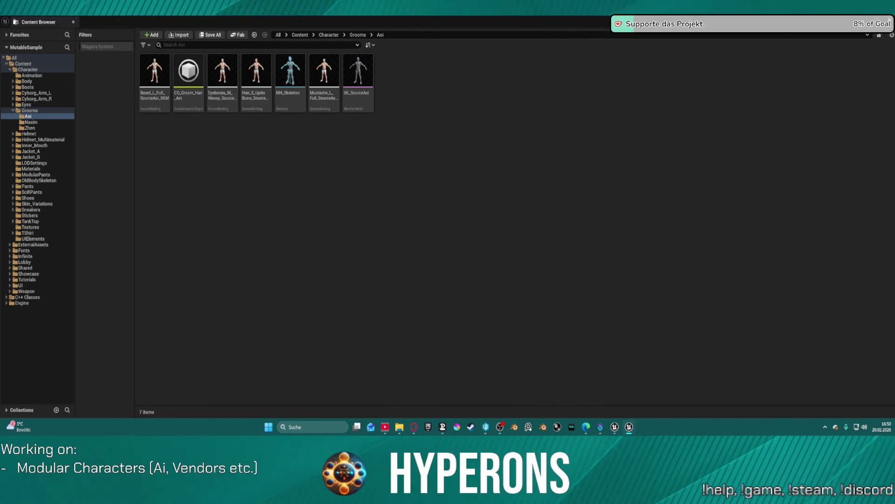
key("ctrl+space")
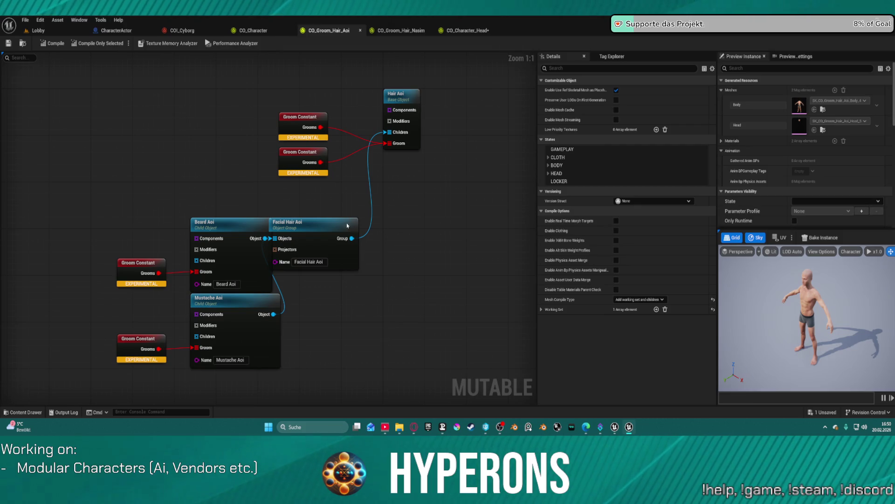
scroll(349, 225, "down", 4)
scroll(356, 182, "up", 4)
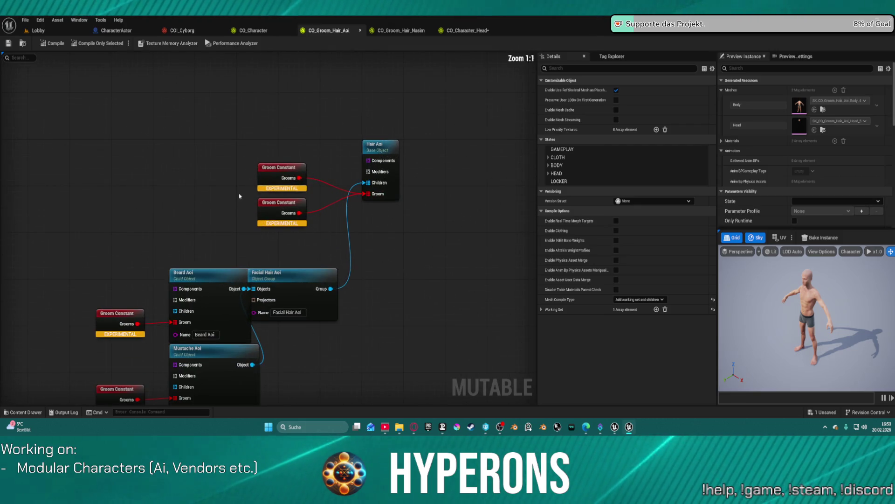
left_click_drag(316, 219, 448, 171)
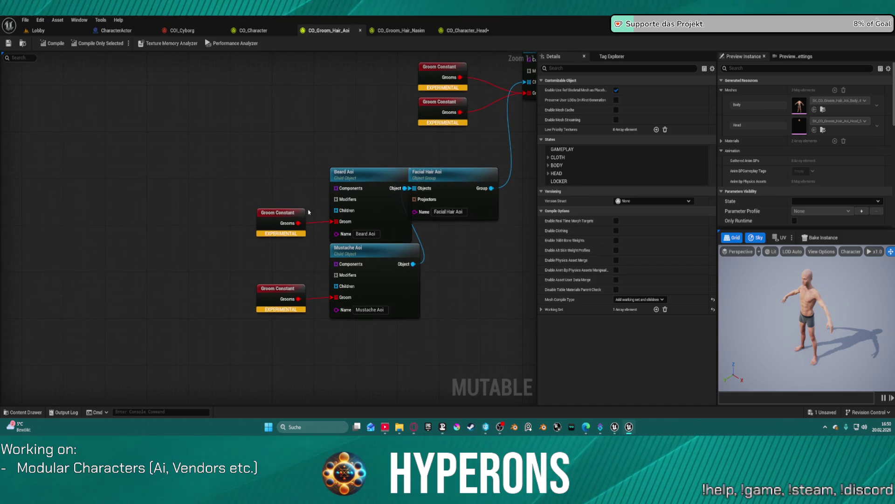
Reposition the beard and mustache Groom Constants, select the two feeding Hair Aoi, and restore the window
left_click(293, 216)
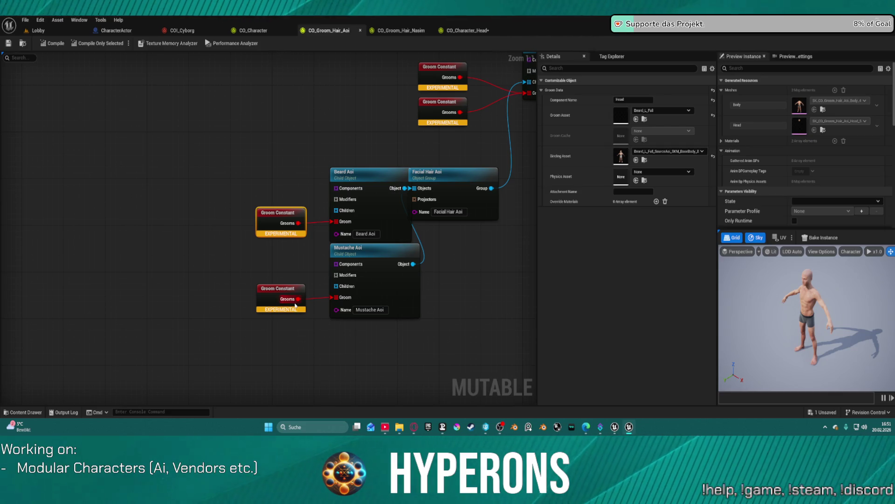
mouse_move(298, 223)
left_mouse_down()
mouse_move(230, 164)
mouse_move(305, 197)
mouse_move(304, 255)
mouse_move(213, 159)
mouse_move(301, 214)
mouse_move(268, 223)
mouse_move(335, 222)
left_mouse_up()
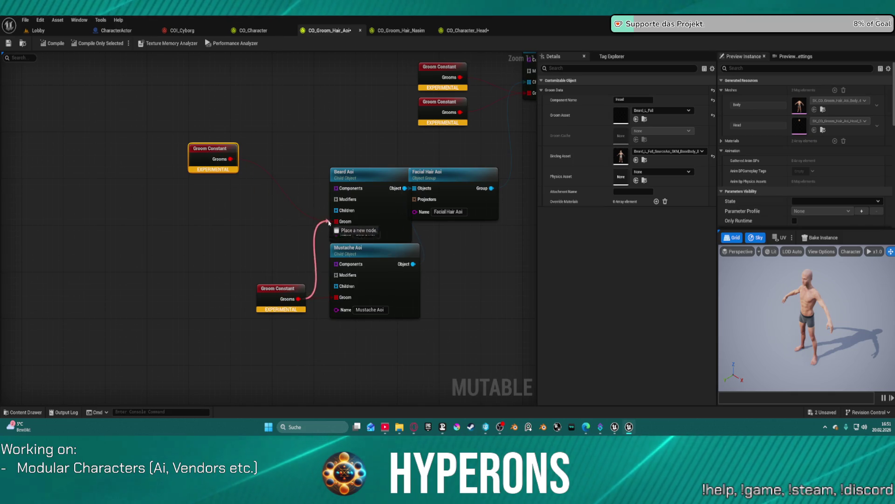
left_click_drag(296, 286, 190, 286)
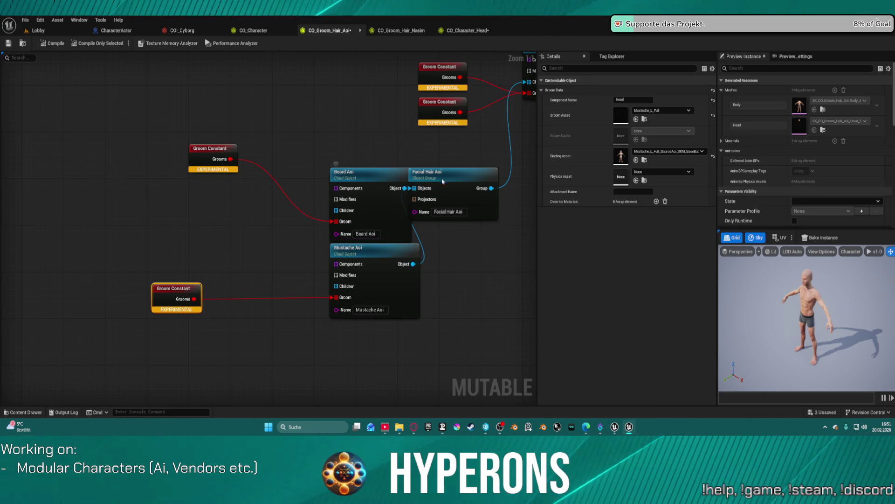
mouse_move(360, 154)
left_mouse_down()
mouse_move(222, 142)
mouse_move(278, 215)
left_mouse_up()
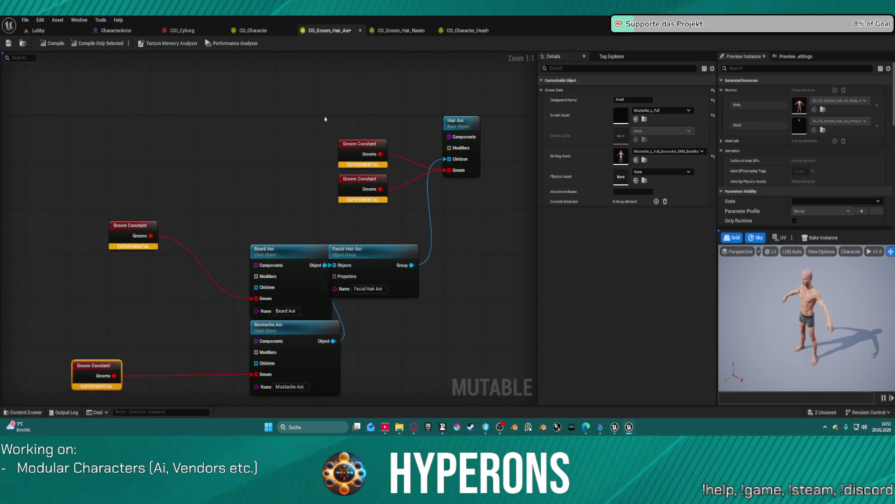
left_click_drag(326, 117, 418, 220)
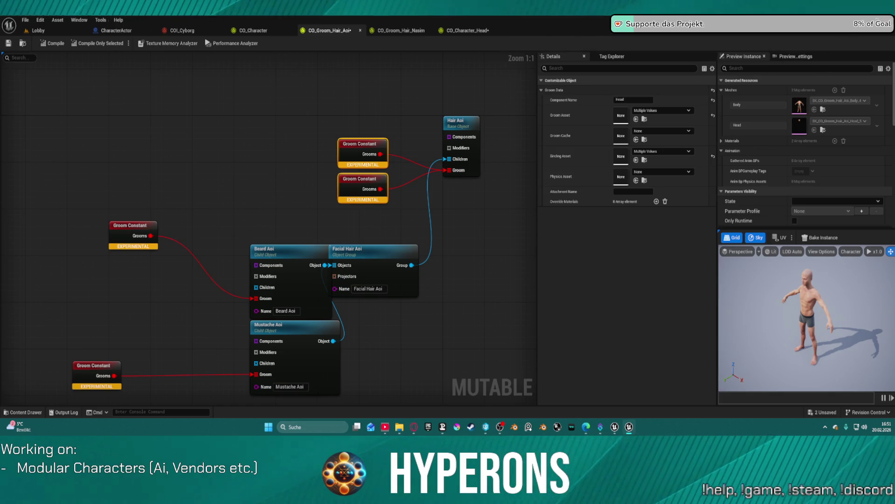
key("super+Down")
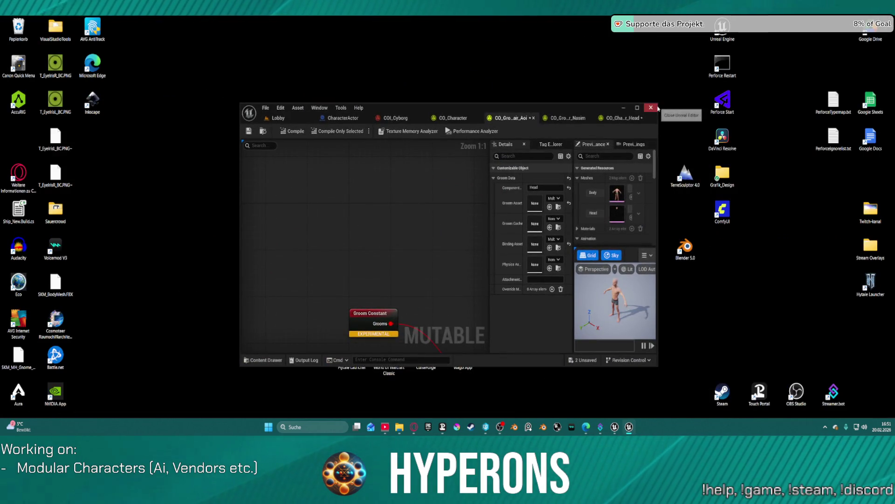
Close the MutableSample editor, saving both changed assets, and return to the other Unreal Editor window
left_click(656, 109)
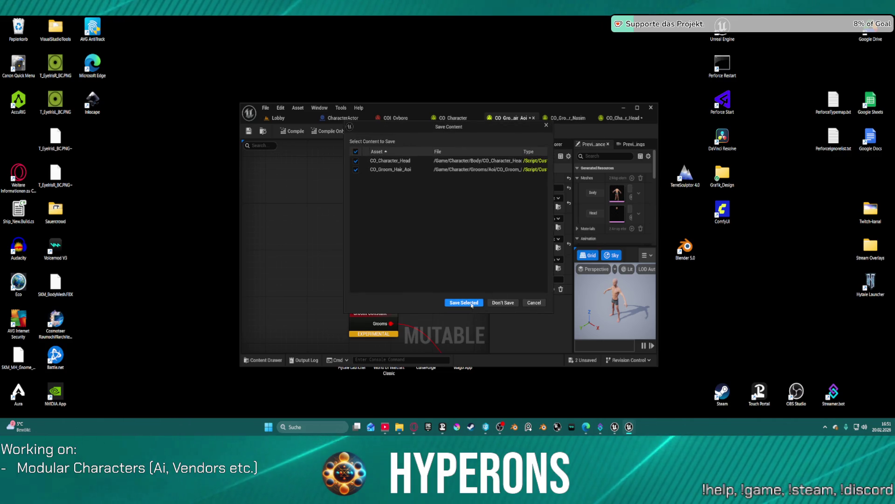
left_click(503, 302)
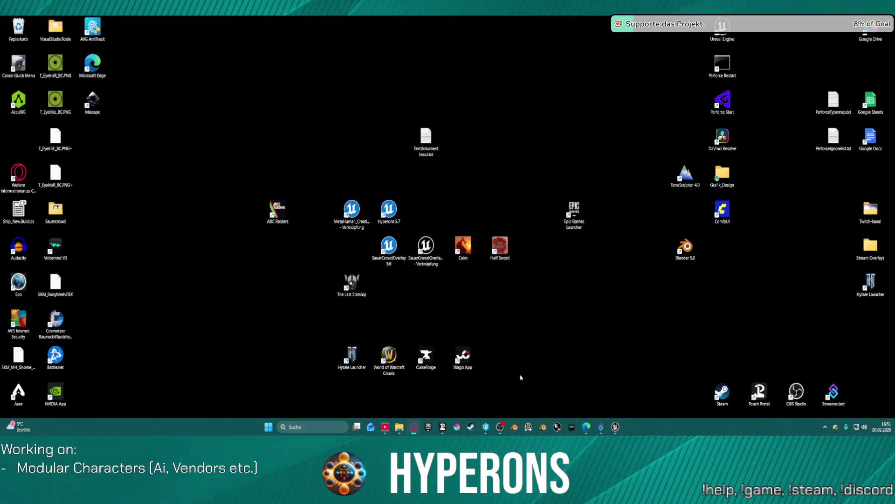
mouse_move(621, 430)
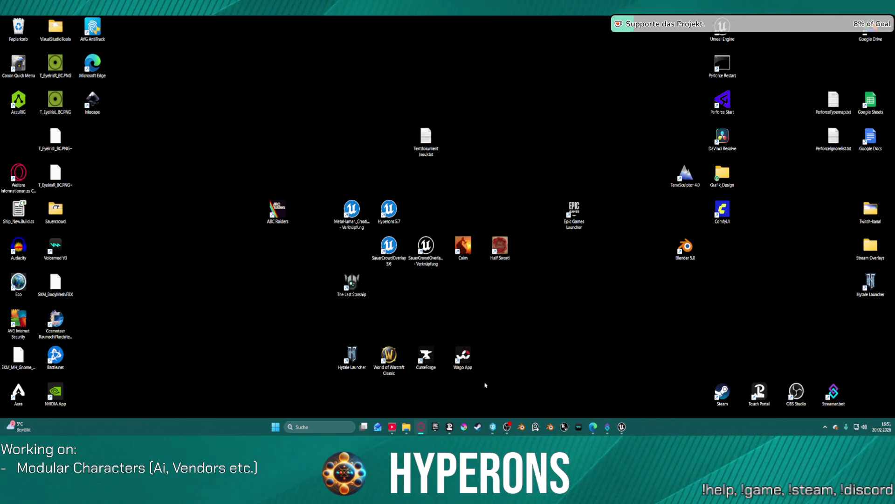
left_click(624, 426)
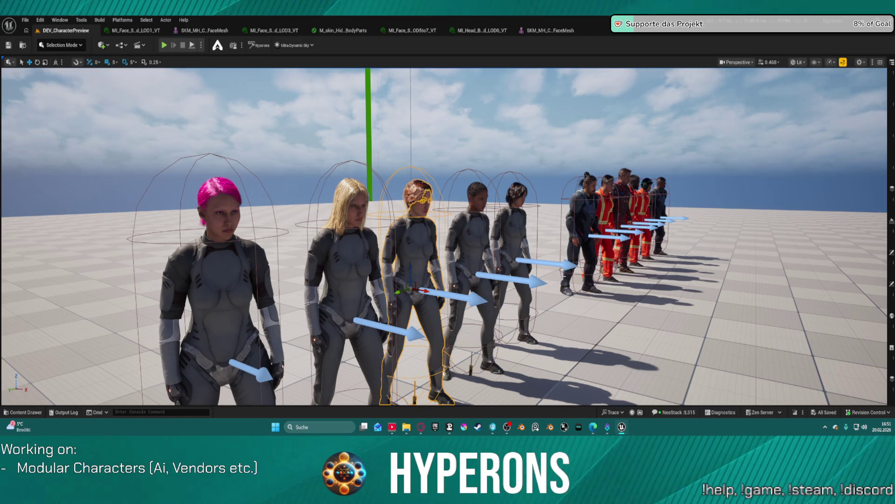
Frame the character row, then close the face LOD1 and LOD3 material tabs and the face mesh tab
key("f")
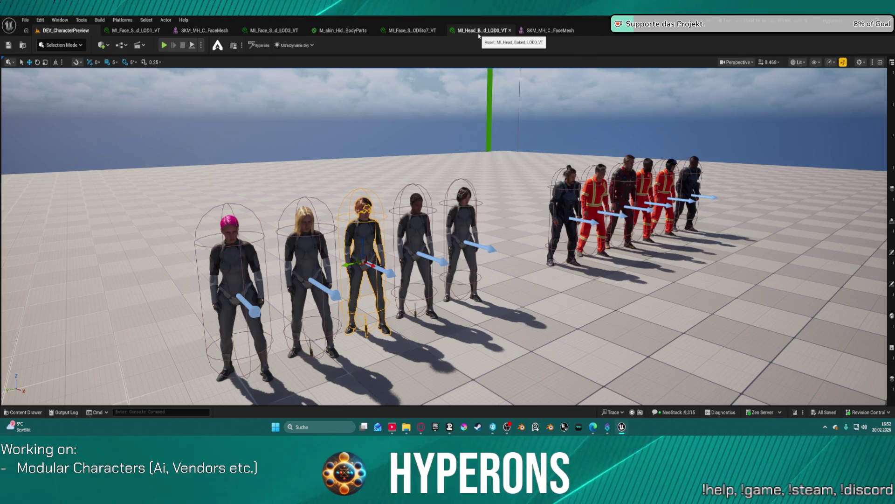
left_click_drag(526, 295, 526, 295)
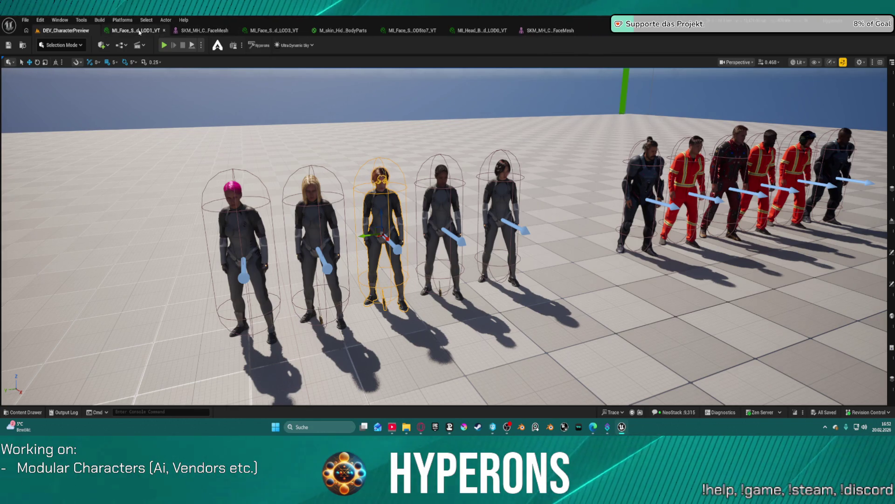
left_click(164, 30)
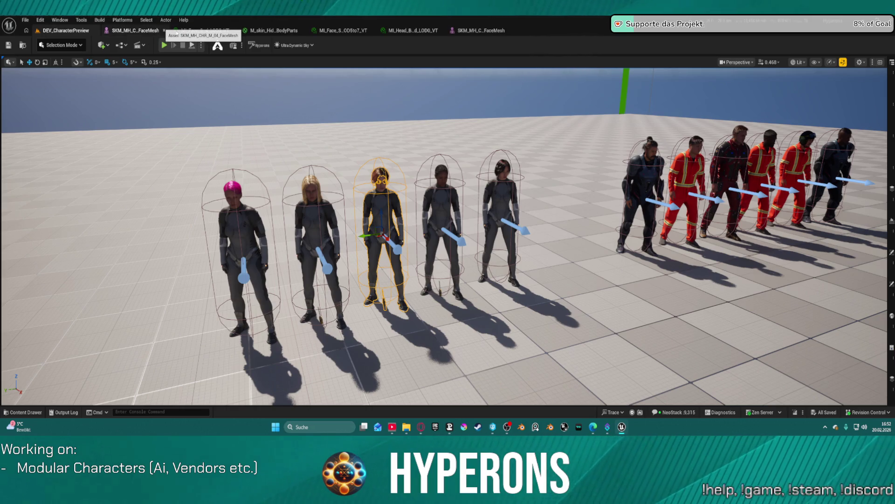
left_click(164, 30)
left_click(164, 30)
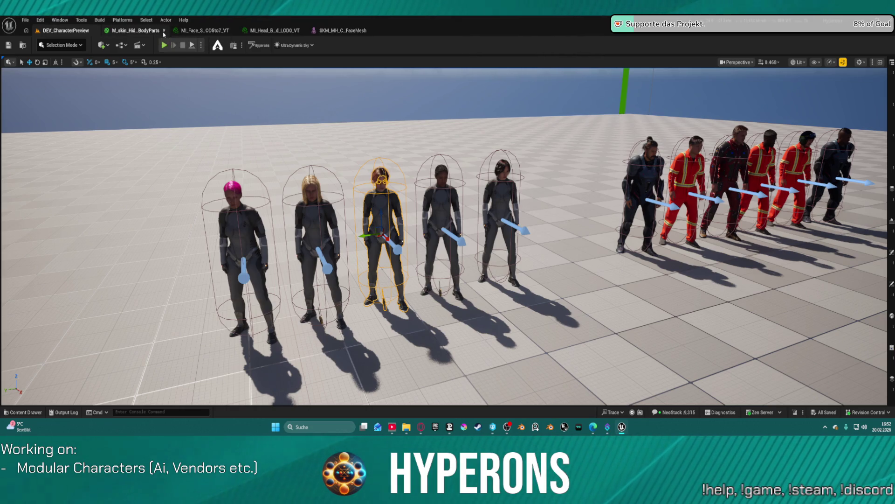
left_click(164, 30)
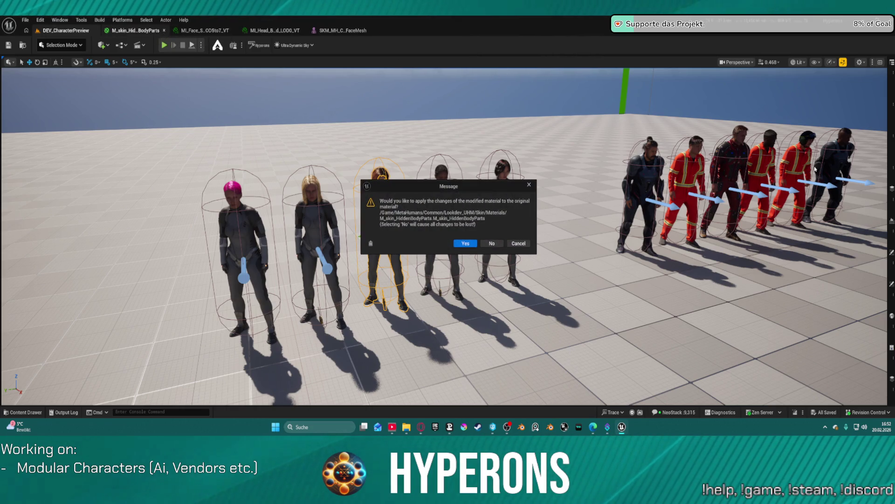
left_click(465, 244)
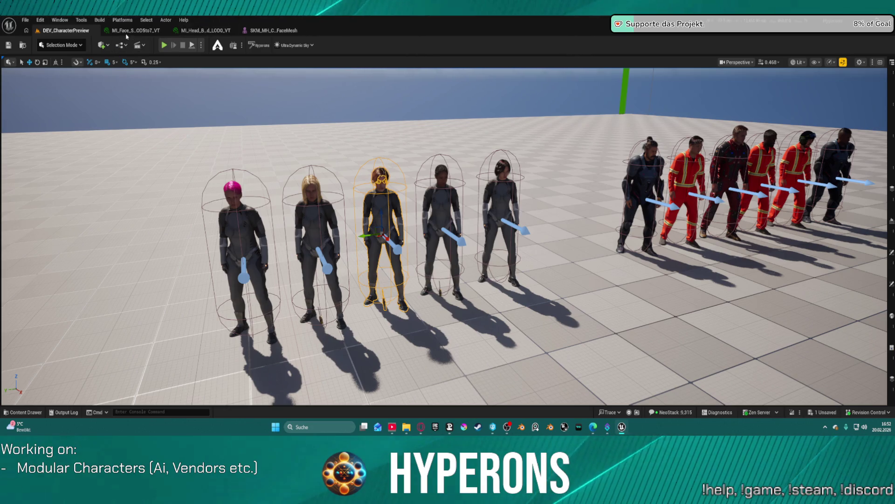
left_click(158, 31)
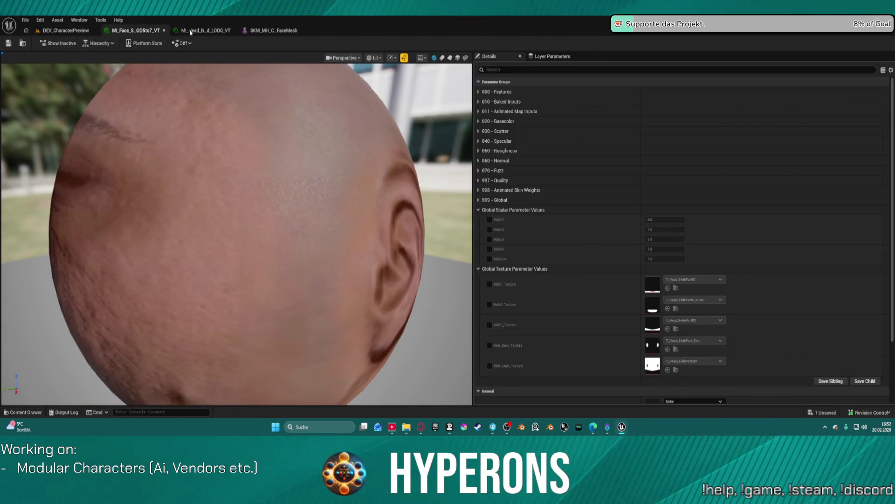
left_click(165, 31)
left_click(232, 30)
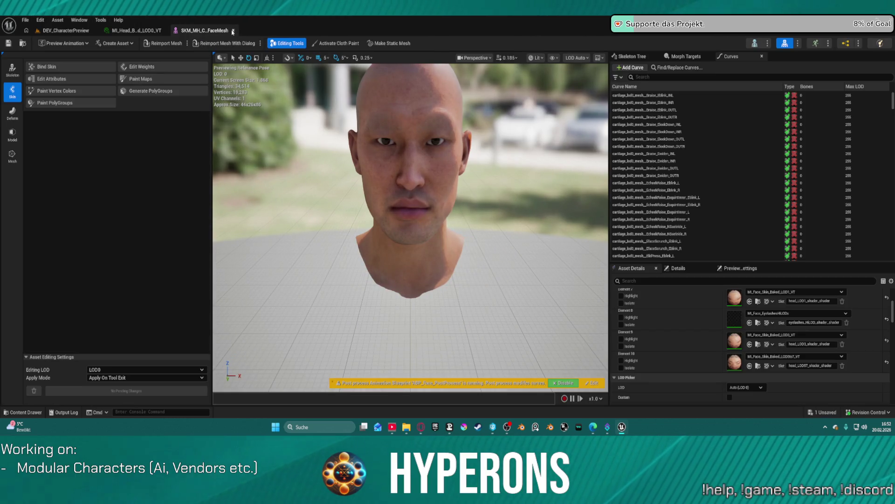
middle_click(204, 32)
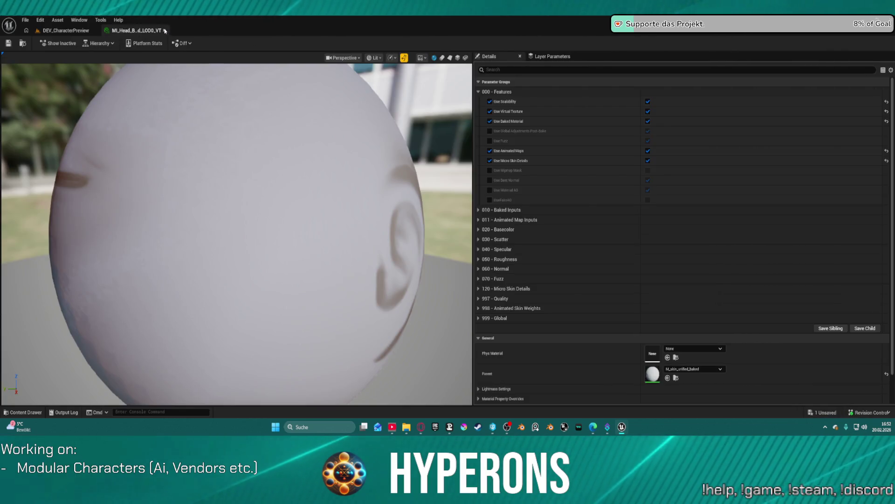
left_click(164, 31)
key("w")
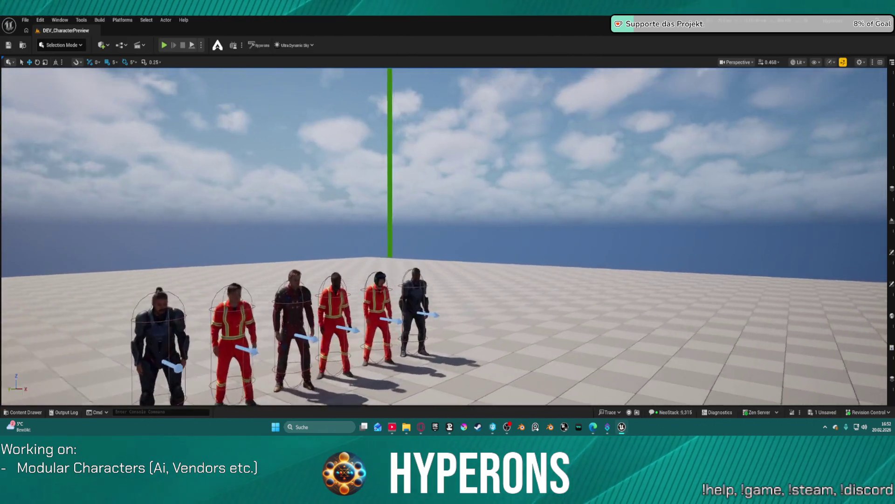
key("a")
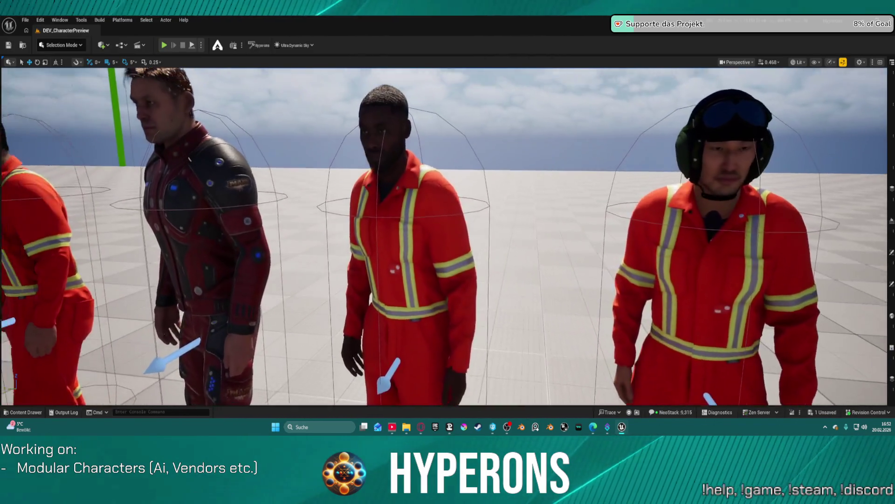
key("d")
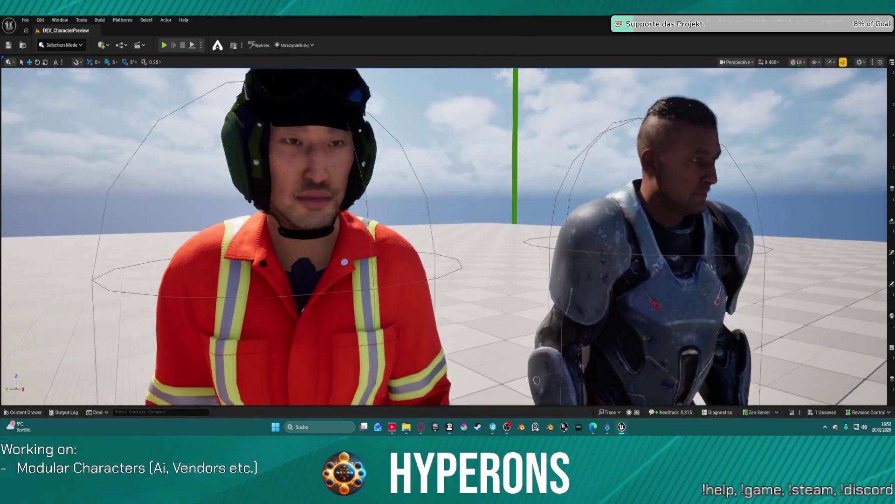
left_click_drag(466, 186, 399, 223)
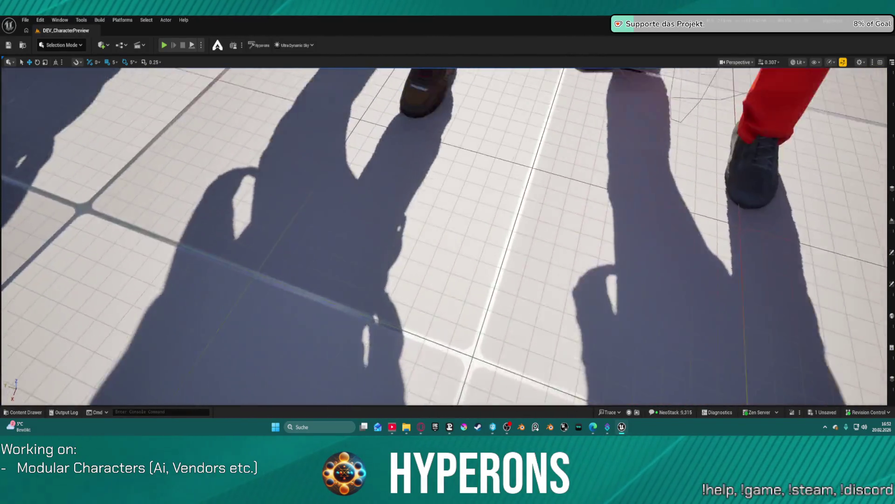
scroll(444, 237, "down", 5)
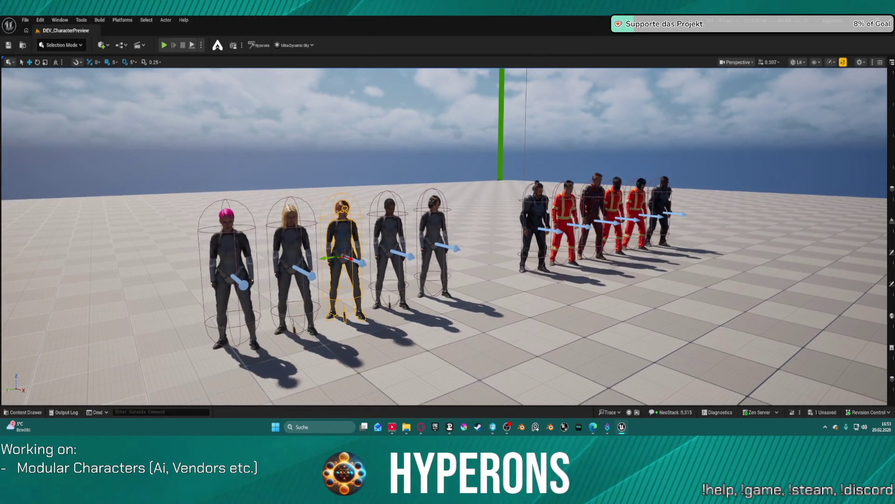
Deselect the third character, toggle the Content Drawer, and select the pink-haired first character
left_click(389, 177)
key("ctrl+space")
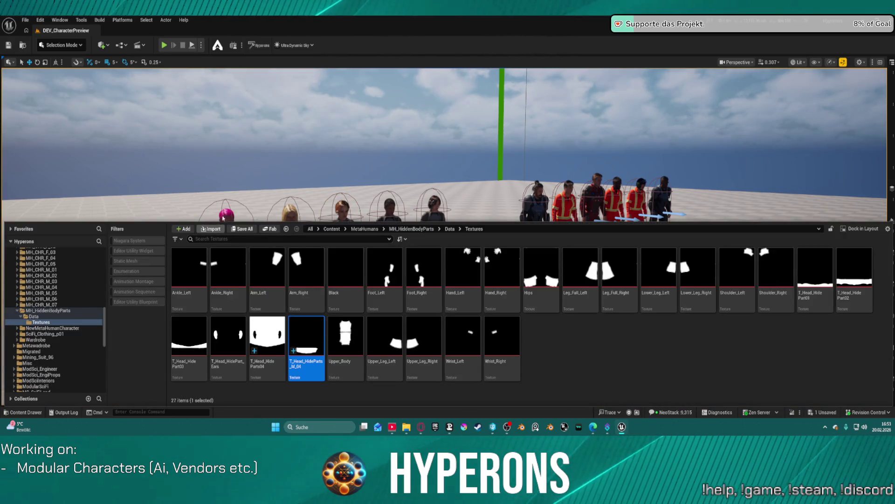
key("ctrl+space")
left_click(229, 261)
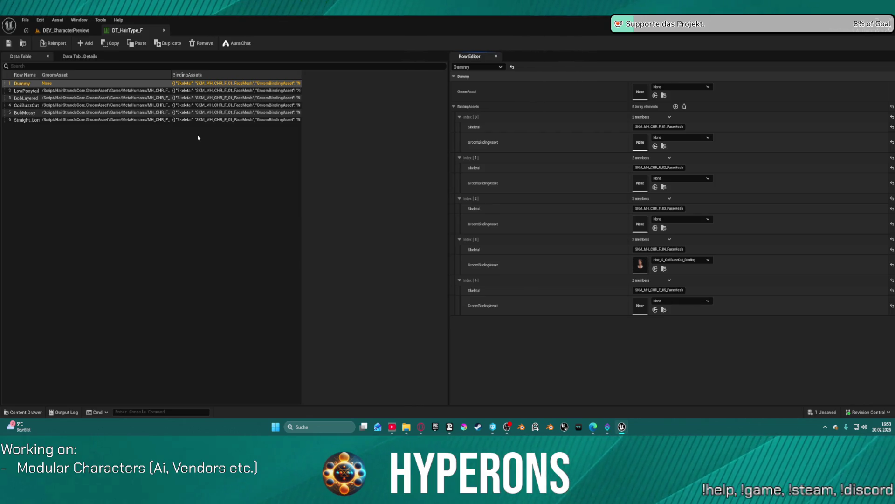
Snap DT_HairType_F to the right half beside the level editor and focus the selected character
mouse_move(140, 30)
left_mouse_down()
mouse_move(422, 119)
mouse_move(420, 99)
left_mouse_up()
key("super+Right")
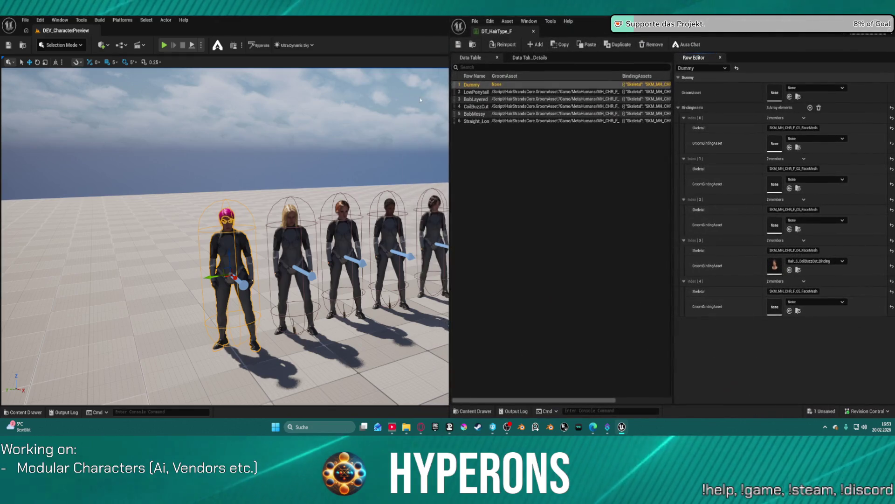
left_click(107, 135)
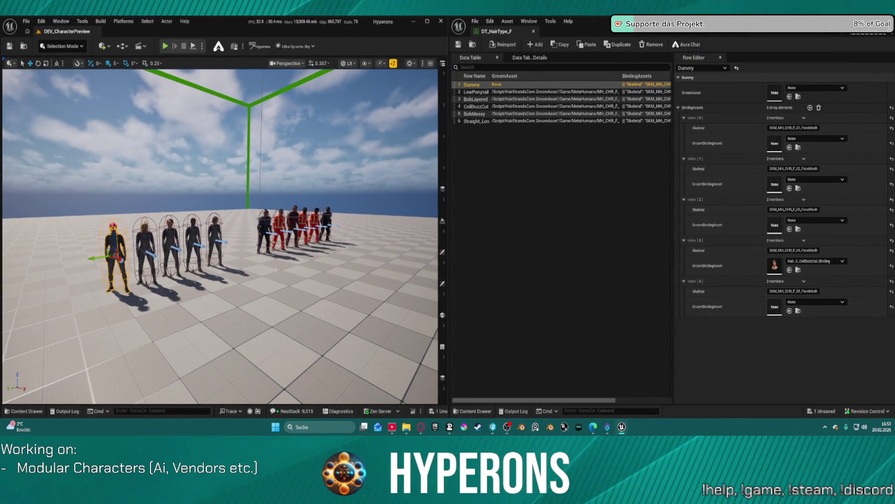
key("w")
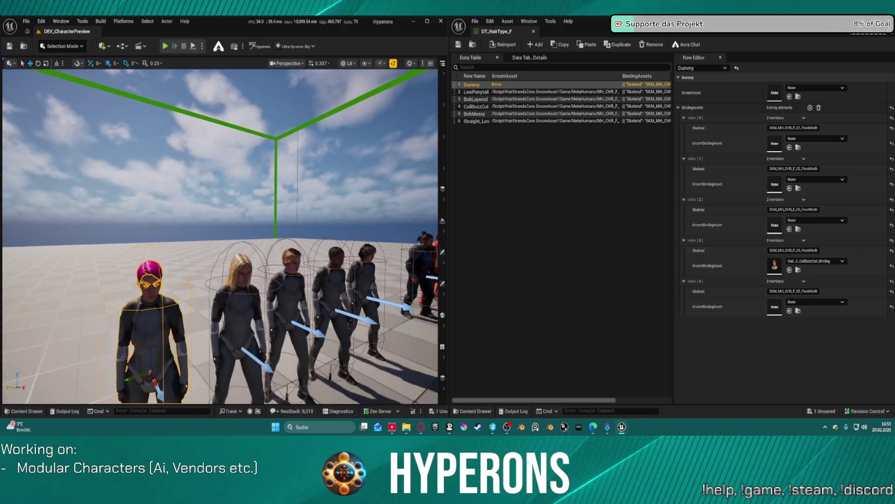
Filter the character's Details by 'visu', select the LowPonytail row, and open DA_Vis_Terran_F01
left_click(443, 300)
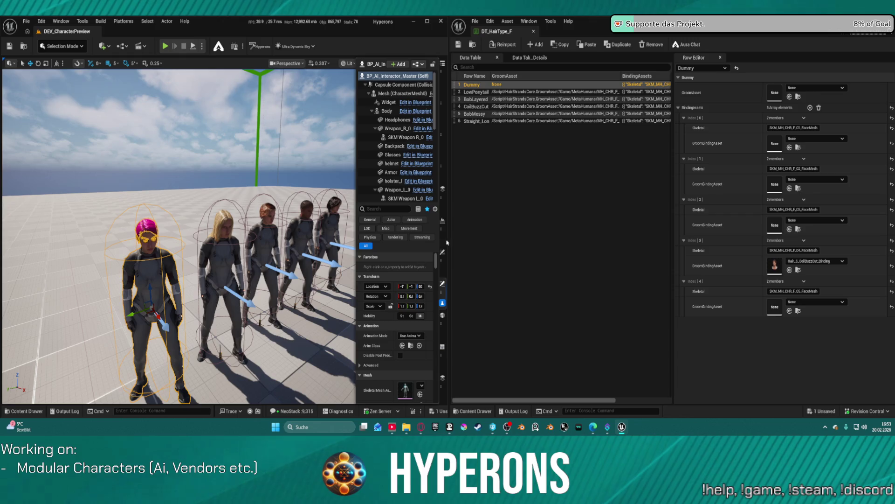
left_click(377, 209)
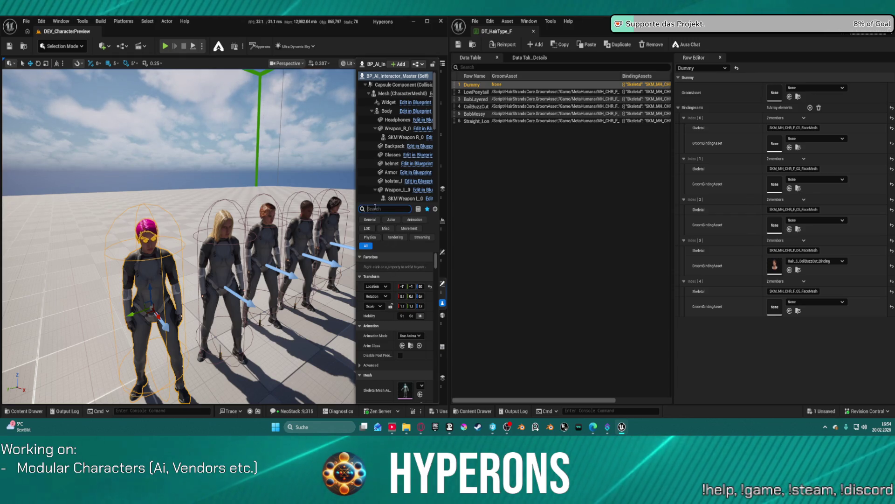
type("visu")
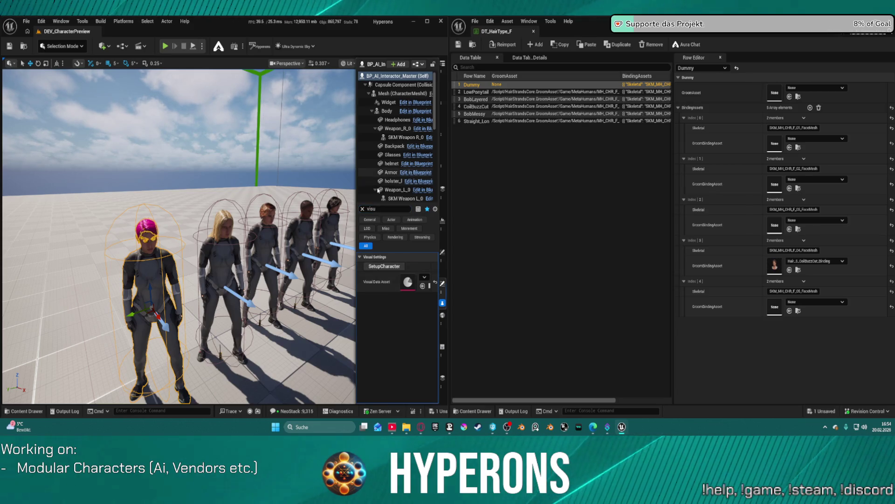
left_click(599, 159)
left_click(491, 93)
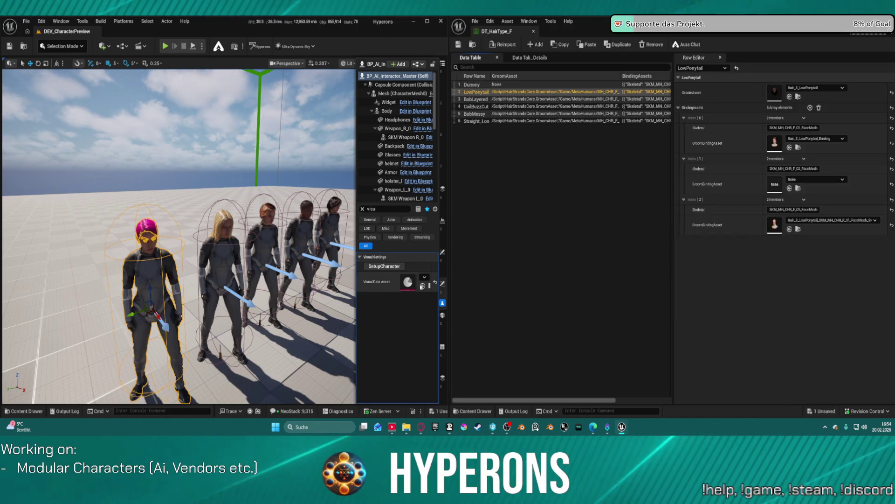
double_click(408, 281)
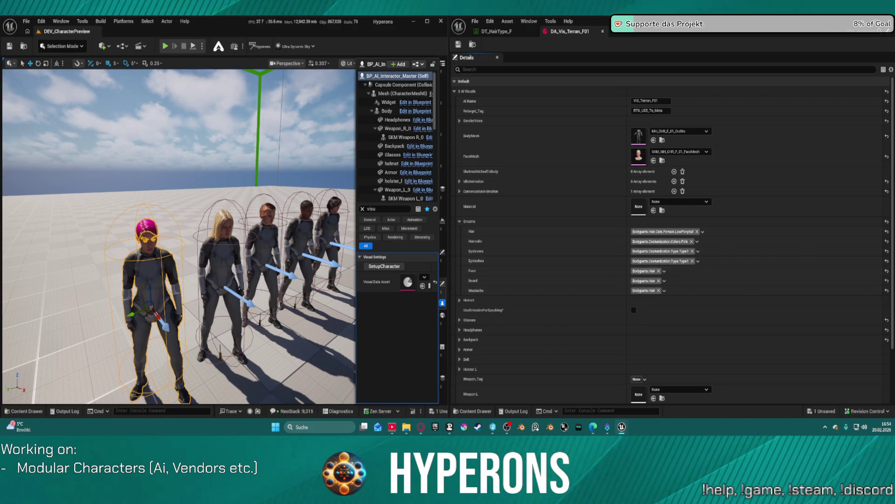
Add two BindingAssets entries to LowPonytail and paste the face mesh name into Index[3] and [4]
left_click(496, 31)
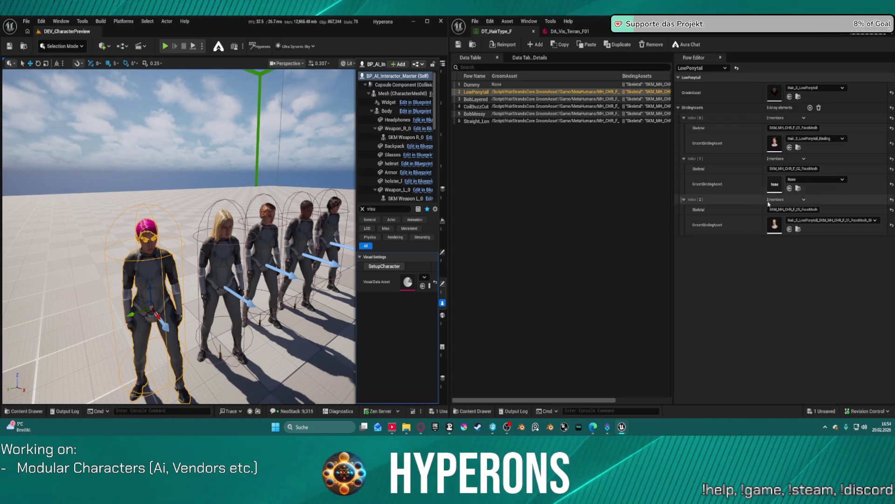
left_click(810, 108)
left_click(810, 108)
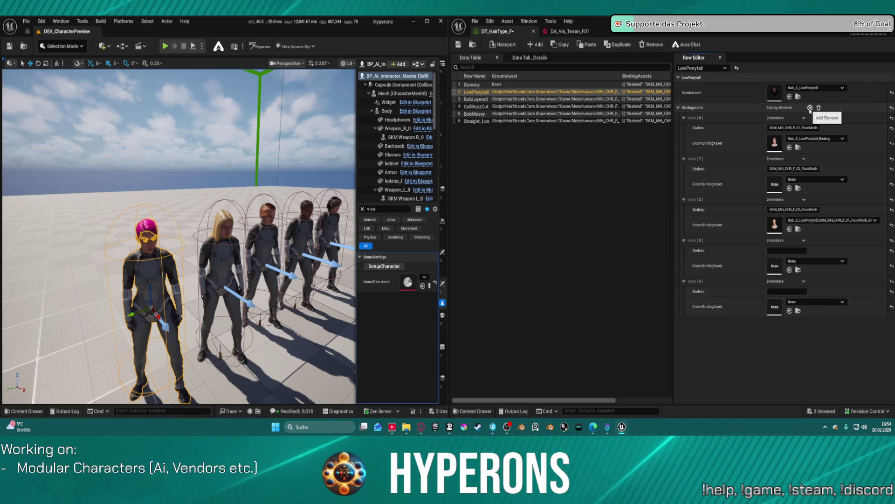
left_click(797, 210)
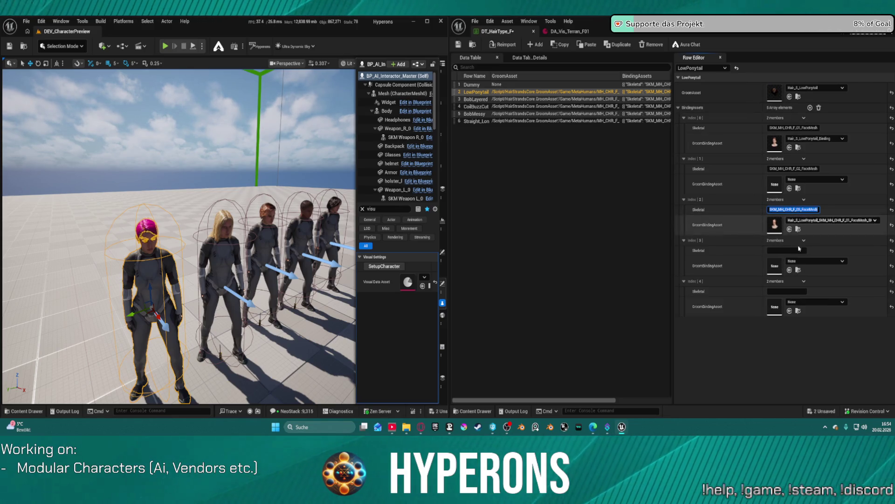
left_click(792, 252)
key("ctrl+v")
key("Tab")
key("ctrl+v")
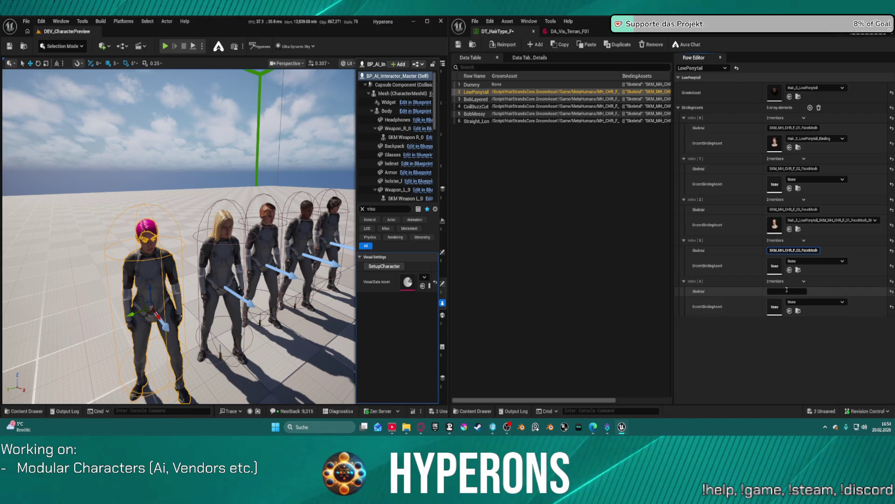
Rename the Index[3] and Index[4] skeletal names to SKM_MH_CHR_F_04_FaceMesh and SKM_MH_CHR_F_05_FaceMesh
left_click(800, 251)
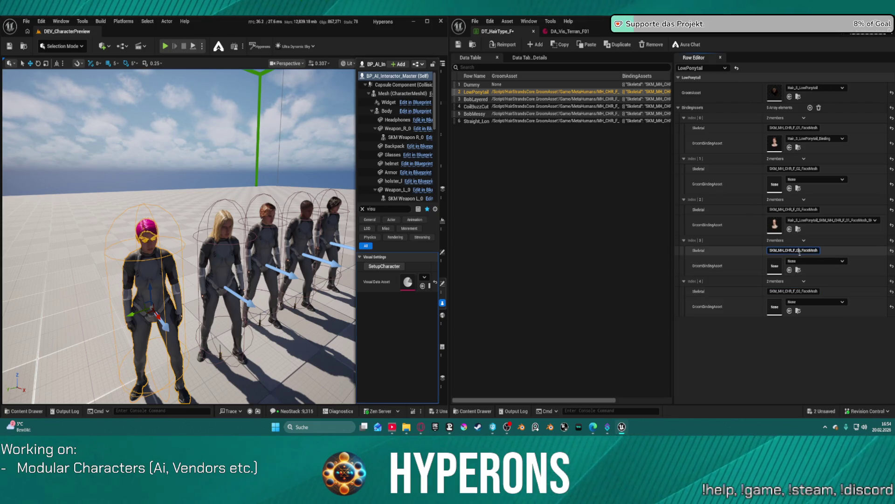
key("BackSpace")
type("4")
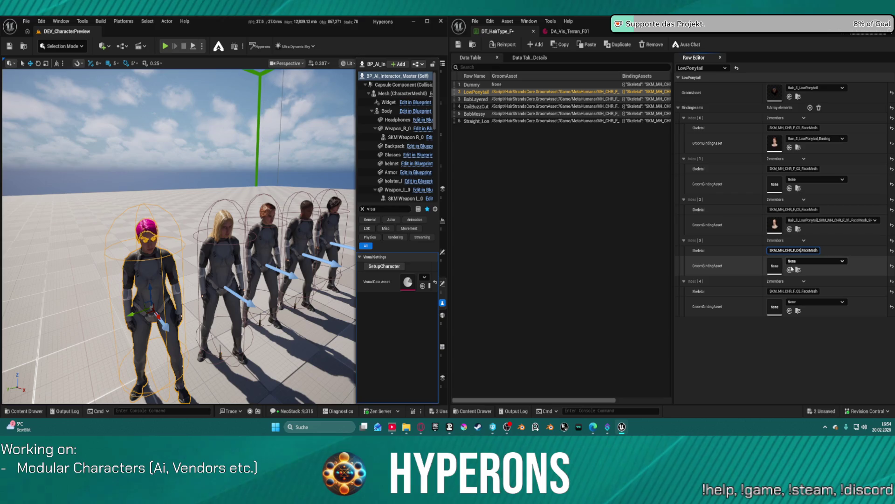
left_click(799, 291)
key("BackSpace")
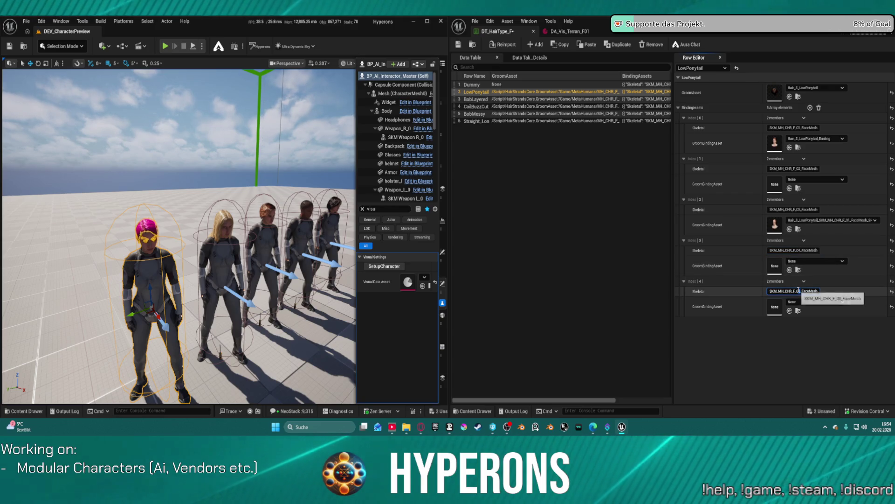
type("5")
key("Return")
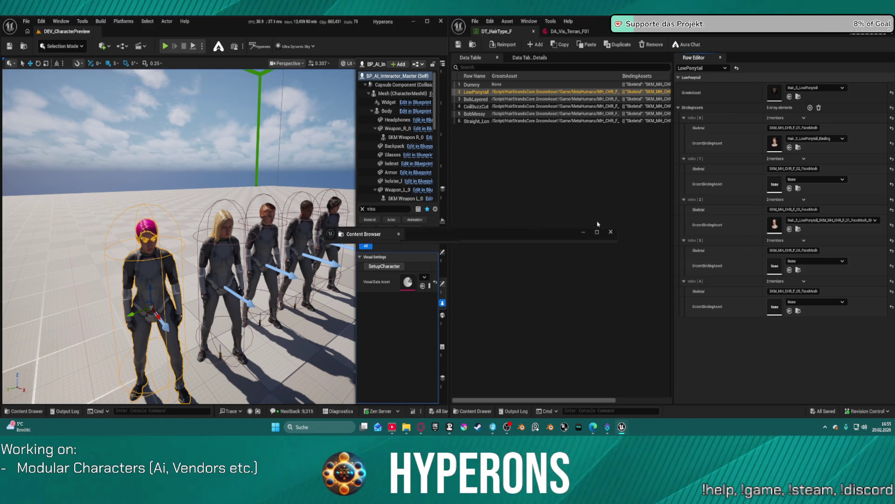
key("ctrl+b")
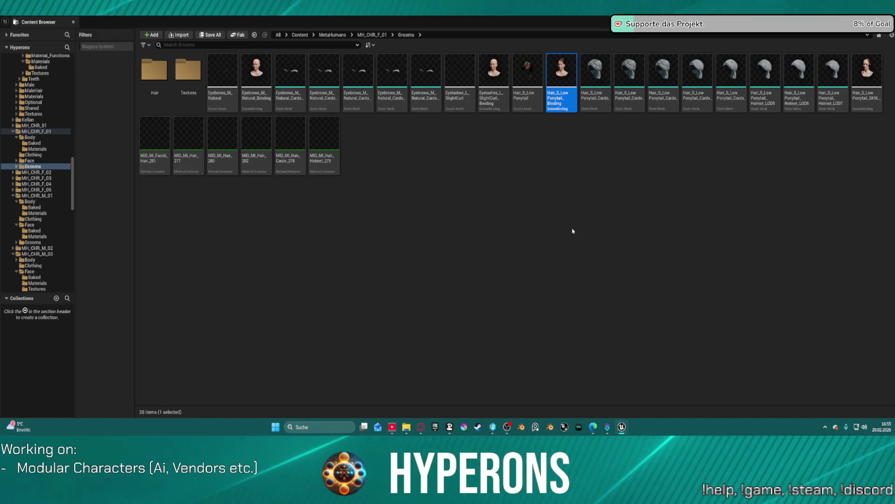
Browse the MH_CHR_F_01 Grooms folder and inspect its eyelash and low-ponytail binding assets
left_click(154, 77)
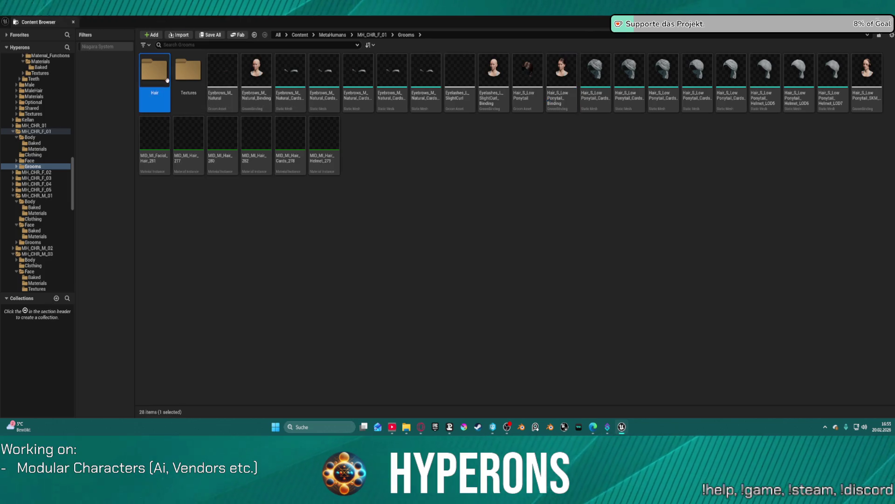
left_click(507, 134)
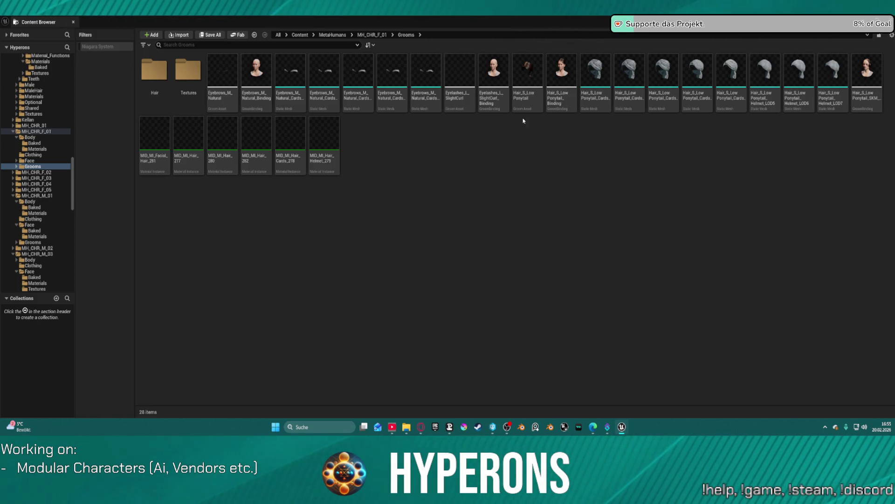
mouse_move(522, 107)
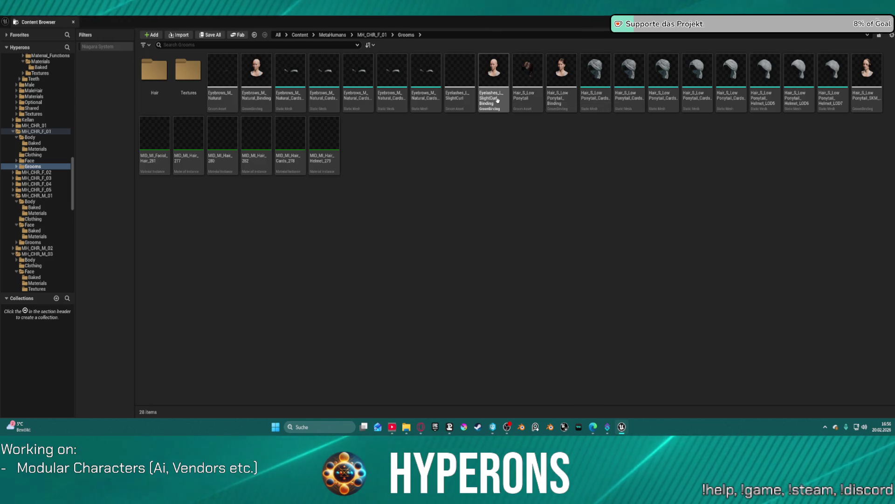
mouse_move(496, 101)
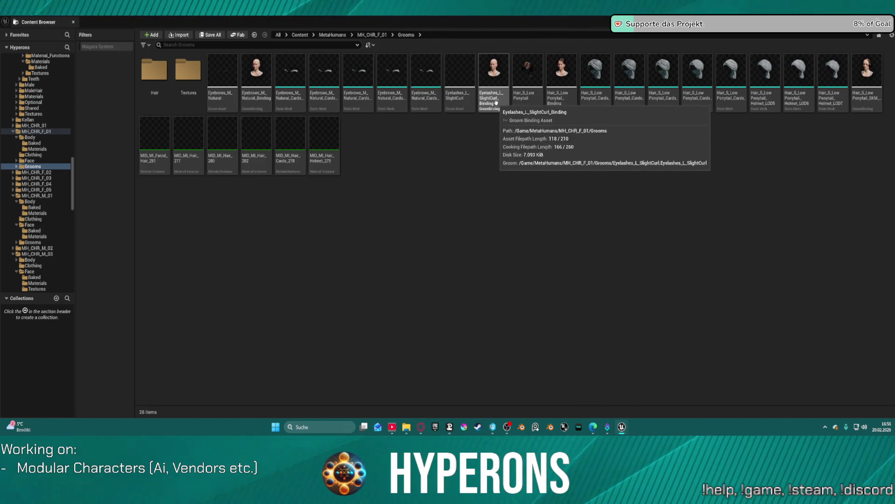
left_click(497, 103)
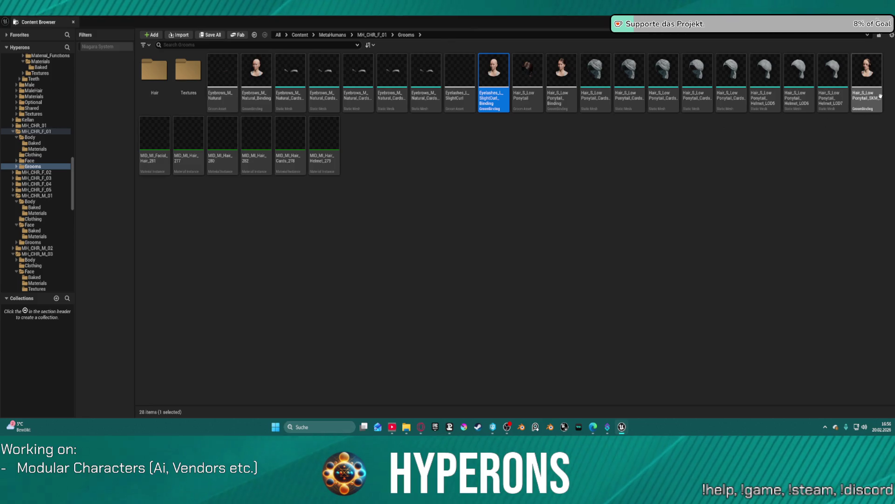
left_click(867, 79)
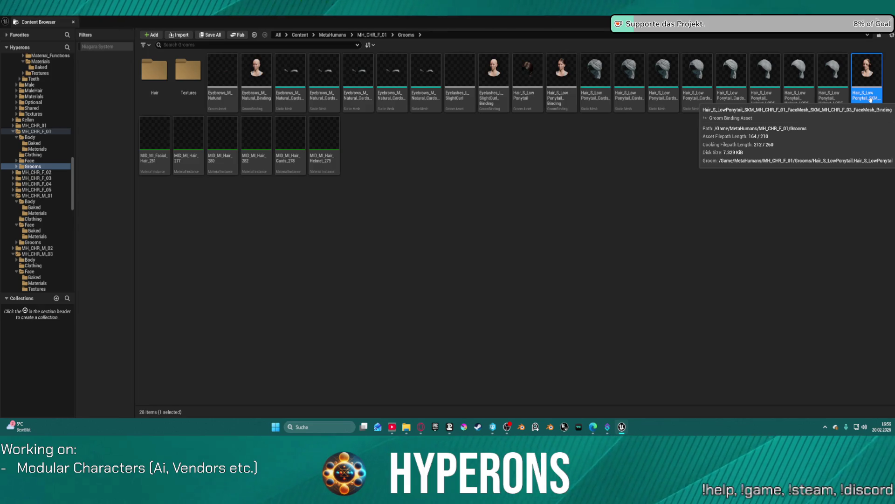
right_click(536, 101)
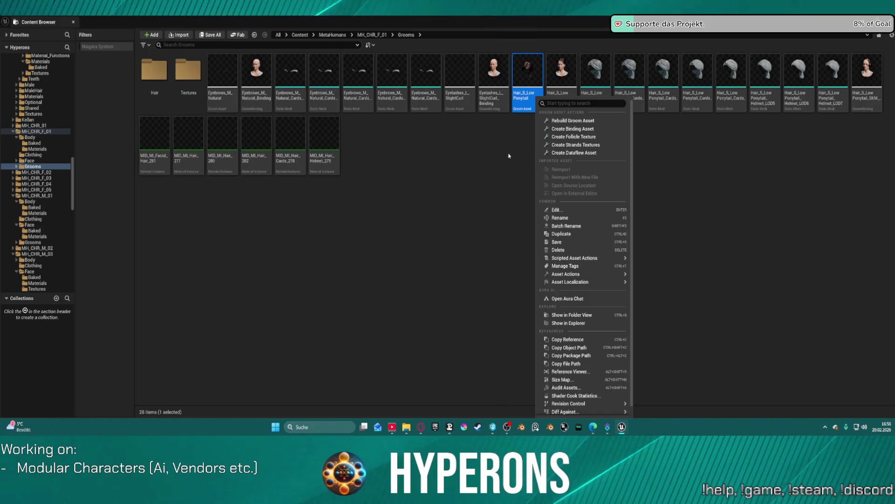
Start a low-ponytail groom binding, search 'fl2' for an F02 mesh, then cancel and return to the editor
left_click(590, 129)
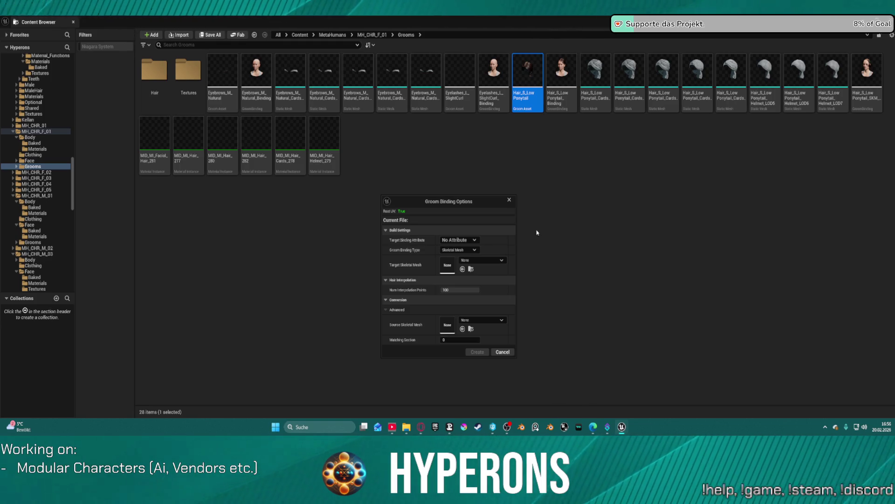
left_click(496, 262)
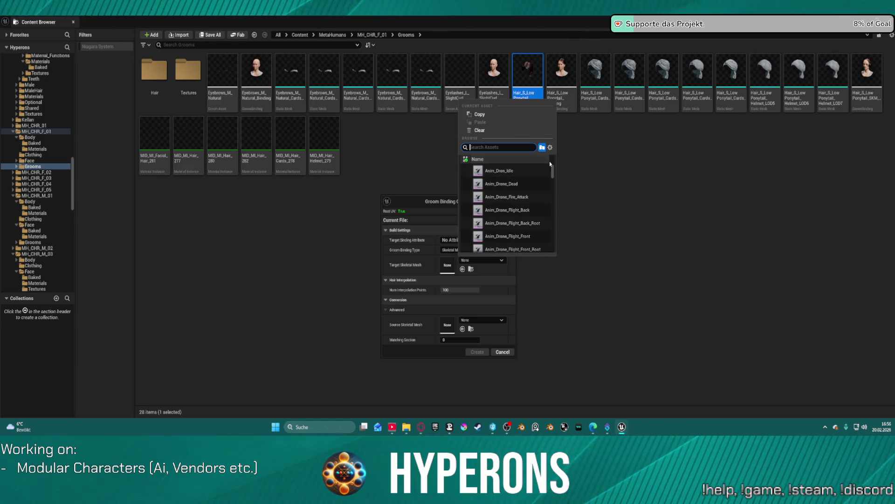
type("fl")
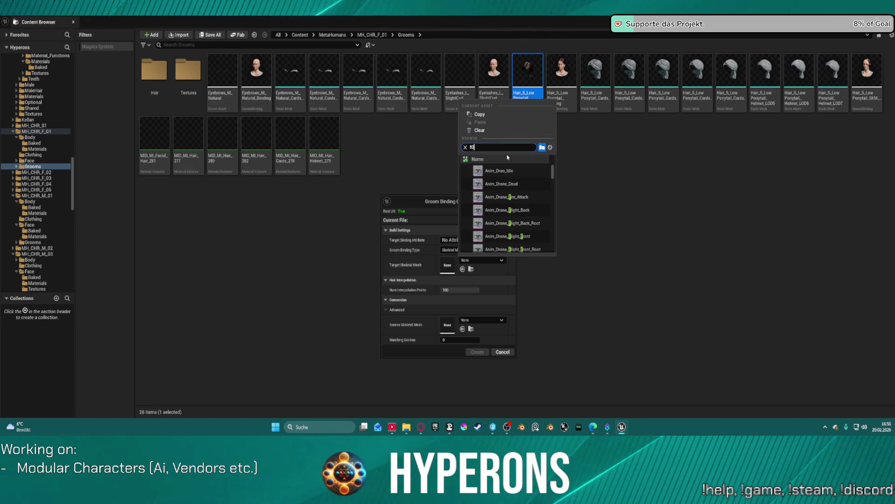
type("2")
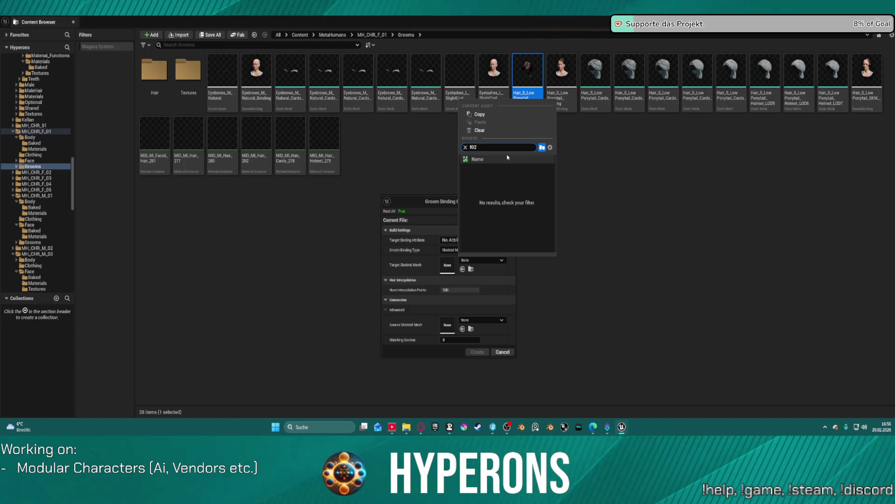
key("Left")
key("Left")
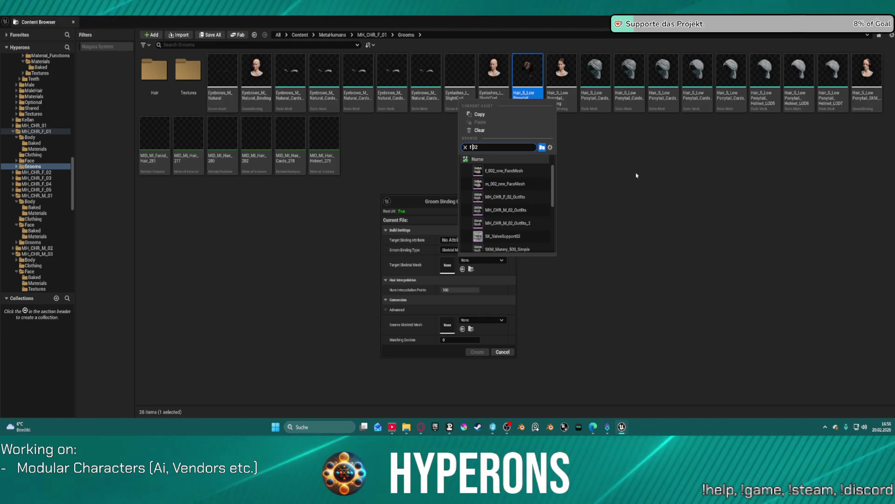
left_click(582, 71)
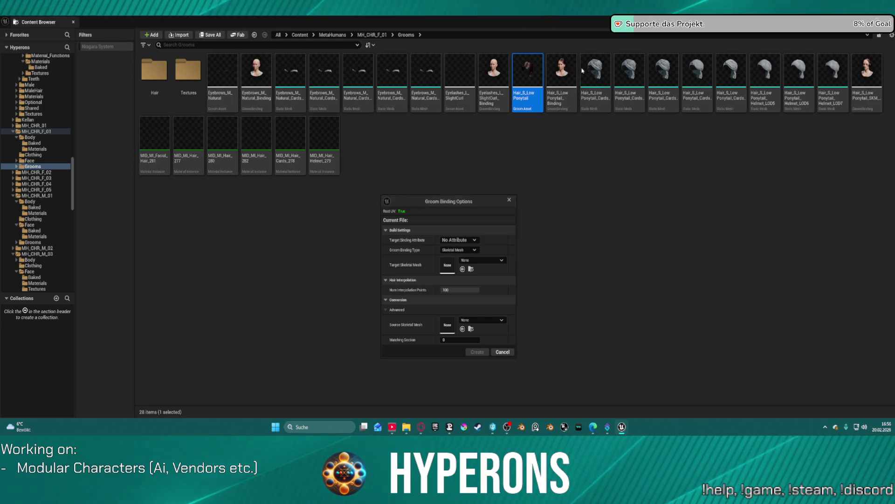
left_click(509, 199)
key("alt+Tab")
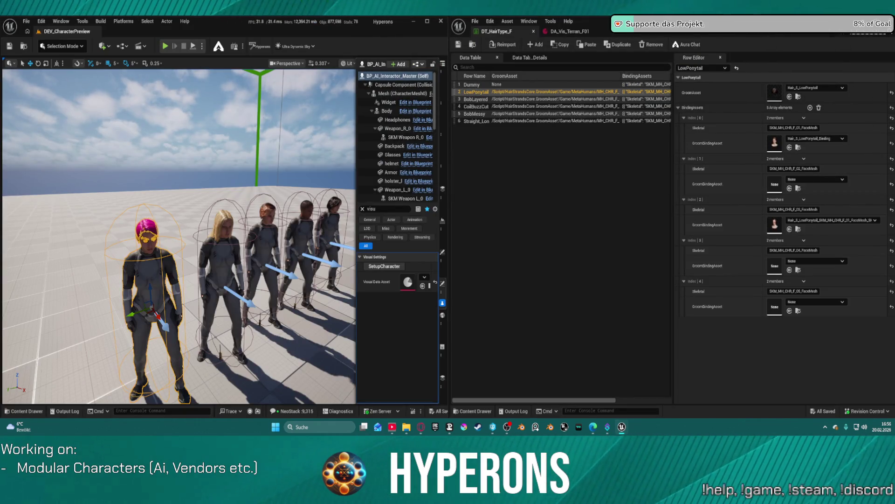
Check the F_02 face mesh name, then assign the low-ponytail binding to LowPonytail Index[1]
left_click(795, 169)
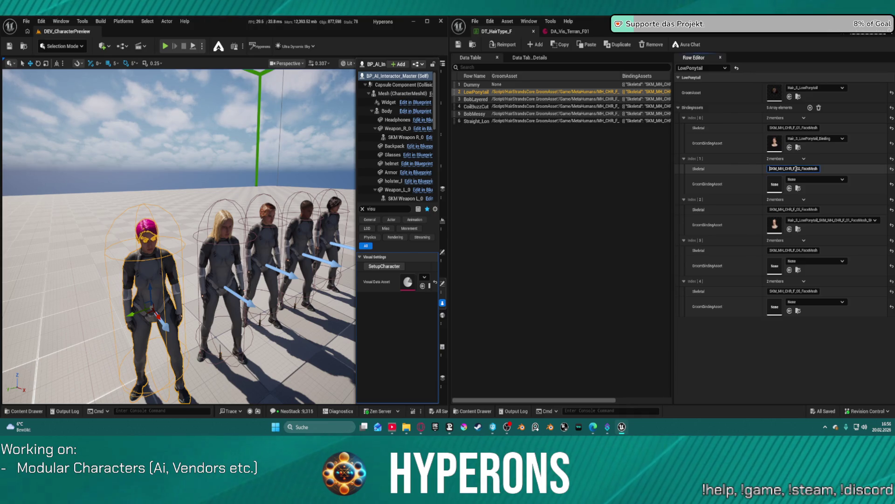
right_click(795, 170)
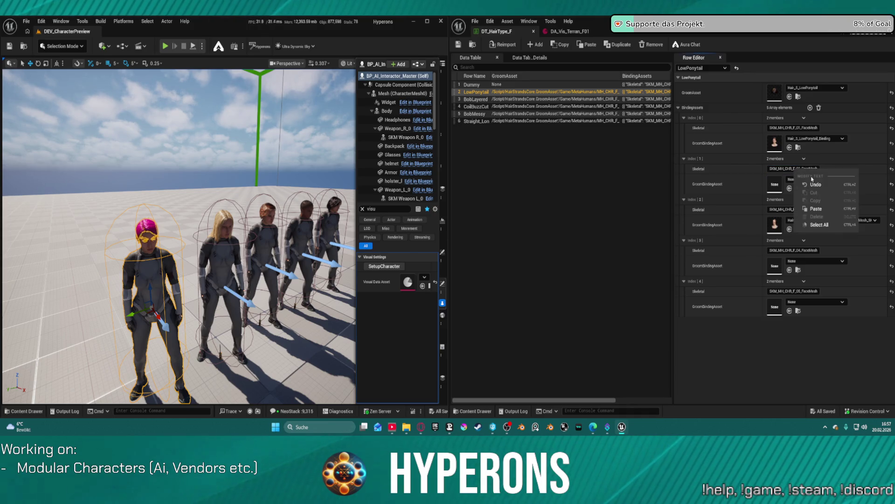
left_click(754, 174)
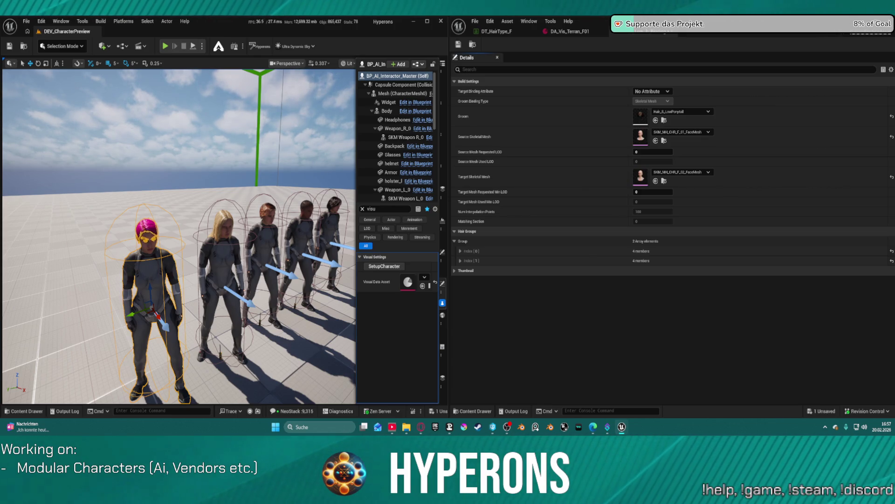
left_click(497, 32)
left_click(789, 188)
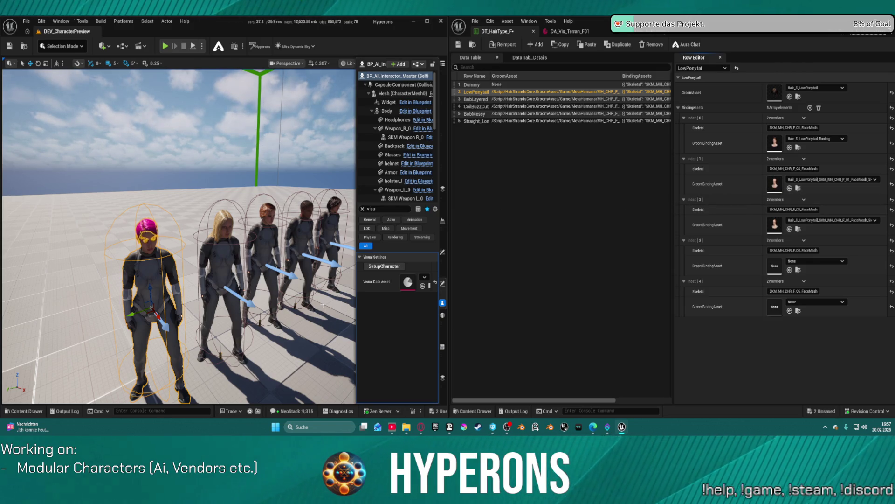
scroll(187, 233, "up", 5)
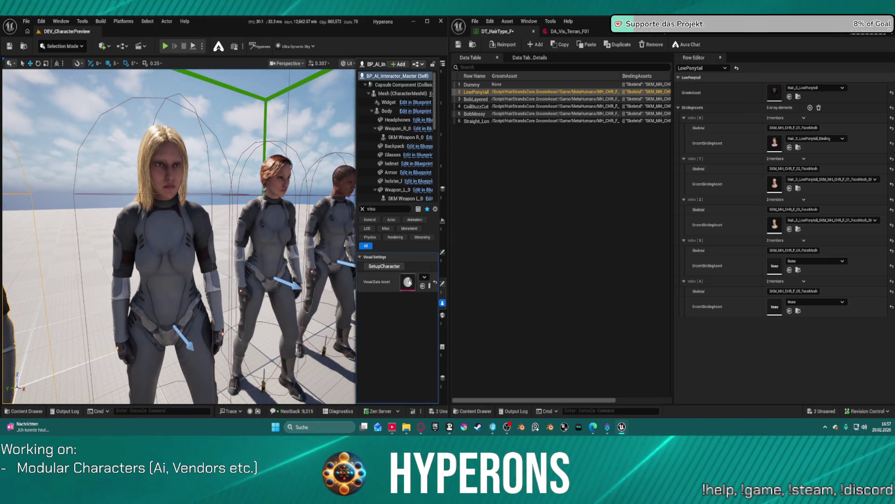
Select the blonde character and open its DA_Vis_Terran_F02 visual data asset
left_click(583, 31)
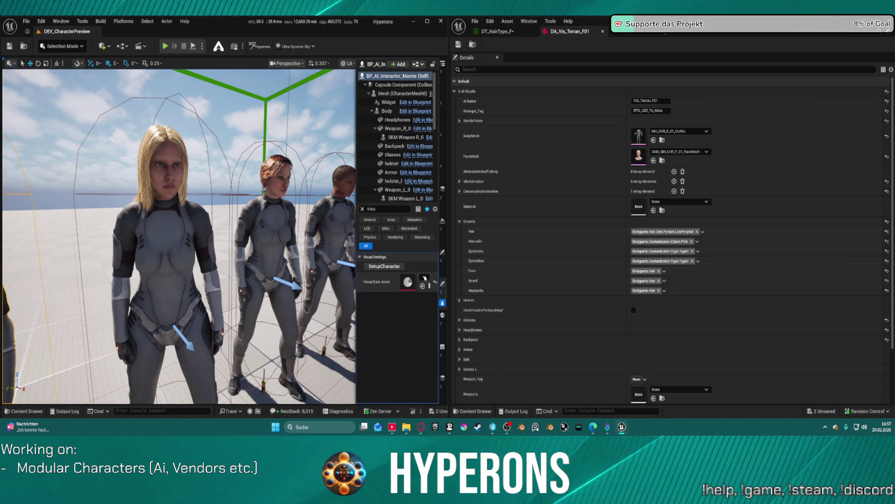
left_click(424, 277)
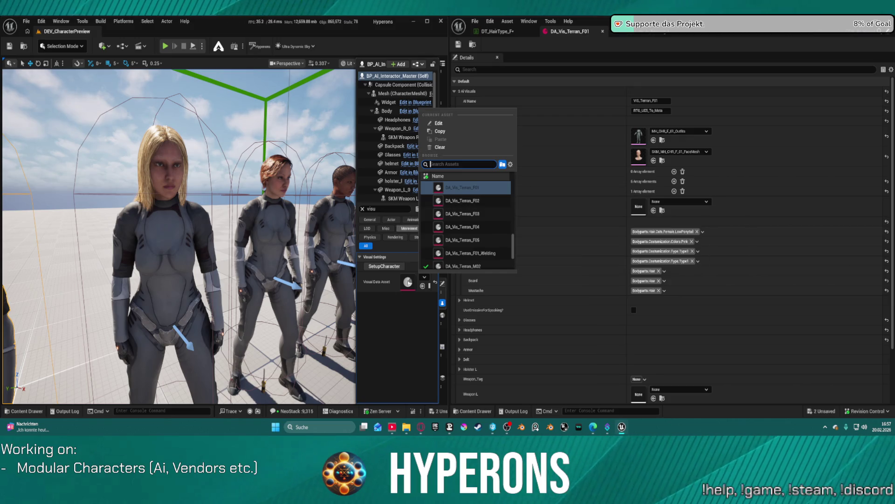
left_click(566, 103)
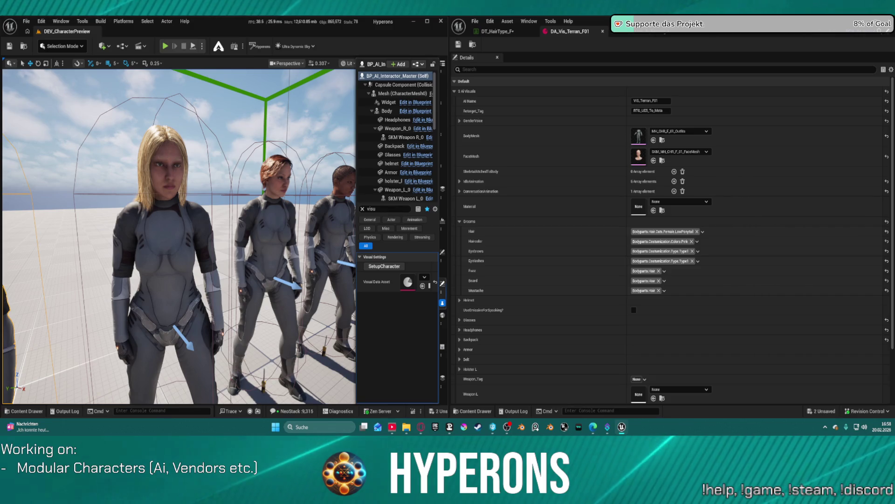
left_click(166, 155)
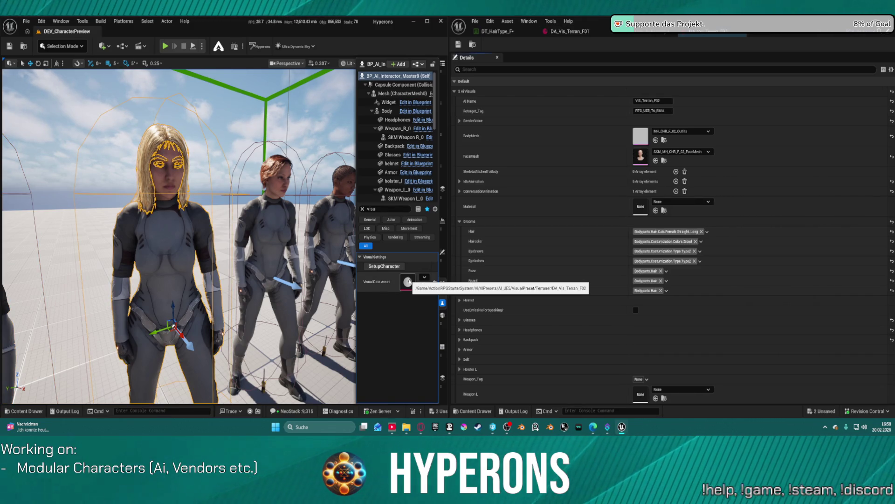
double_click(408, 281)
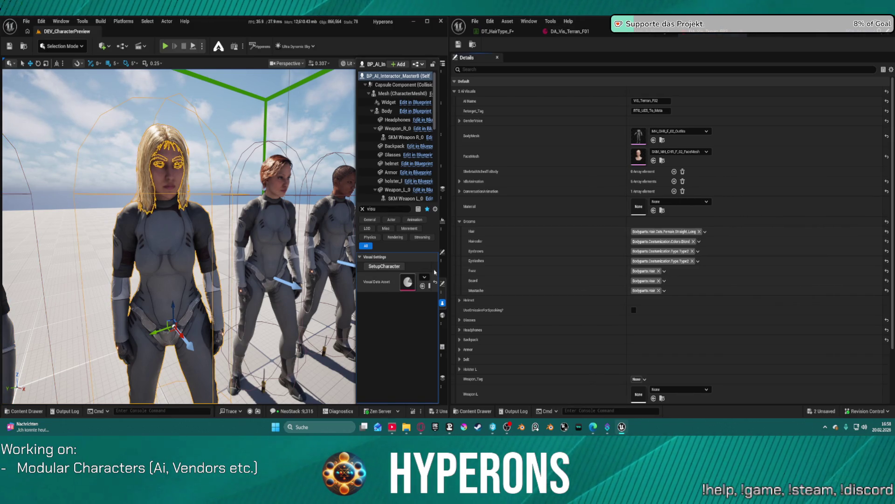
Set the F02 asset's Hair tag to Female.LowPonytail, check it out and save
left_click(672, 231)
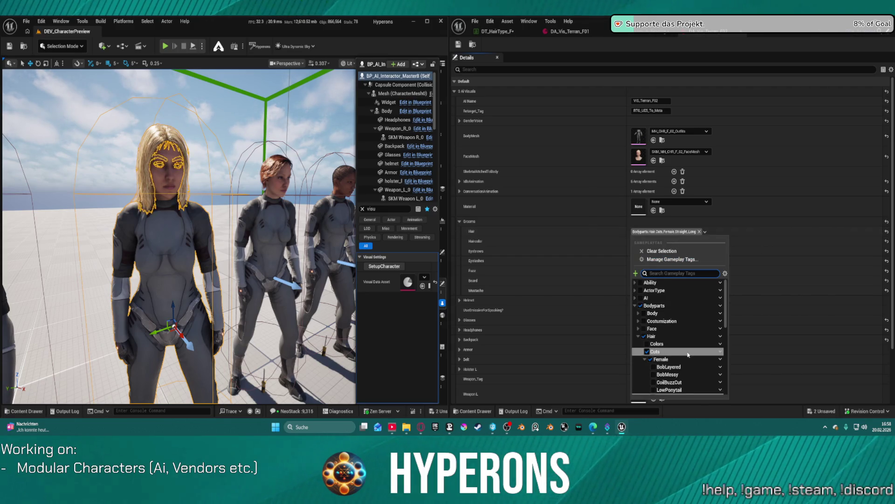
scroll(681, 345, "down", 2)
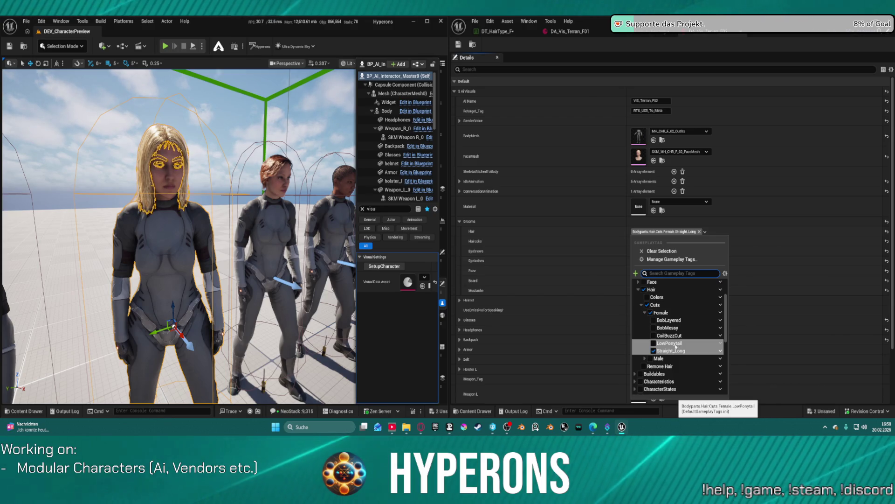
left_click(681, 344)
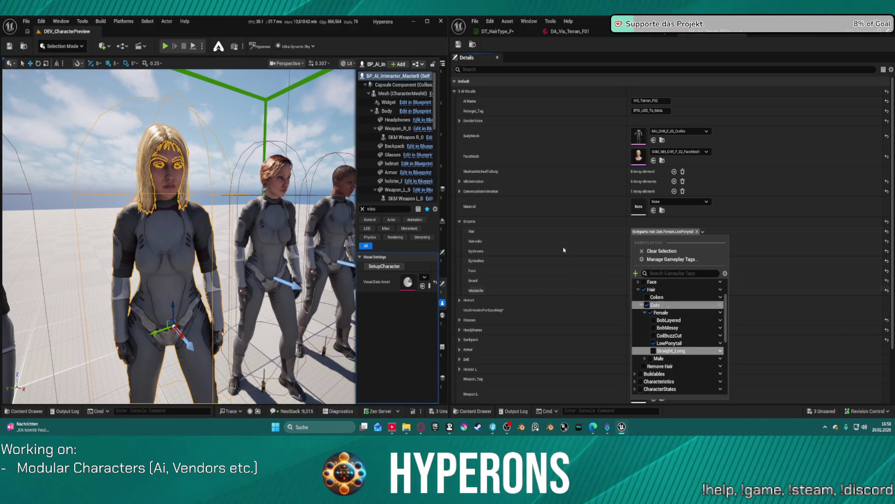
left_click(458, 44)
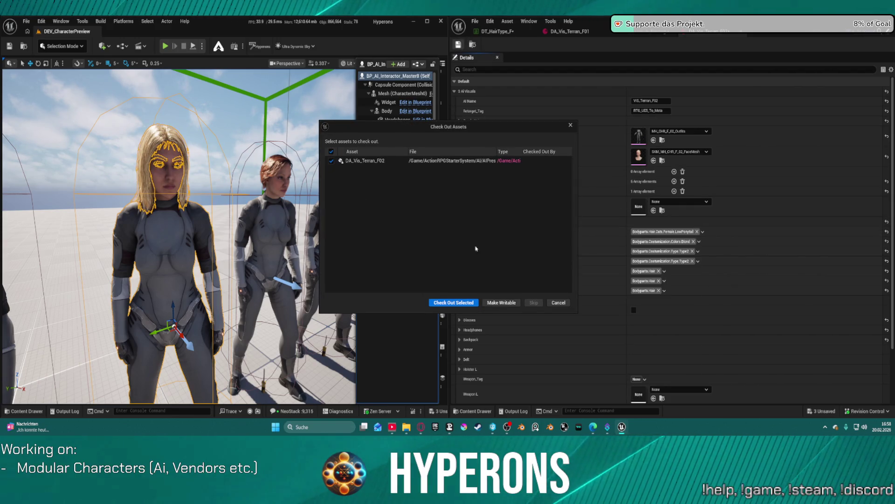
left_click(467, 303)
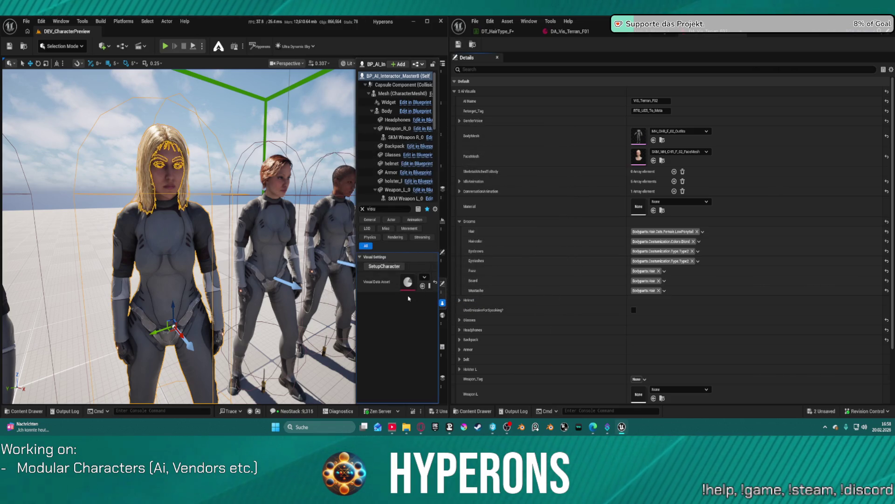
Rerun SetupCharacter and frame the blonde character to check its low ponytail
left_click(381, 266)
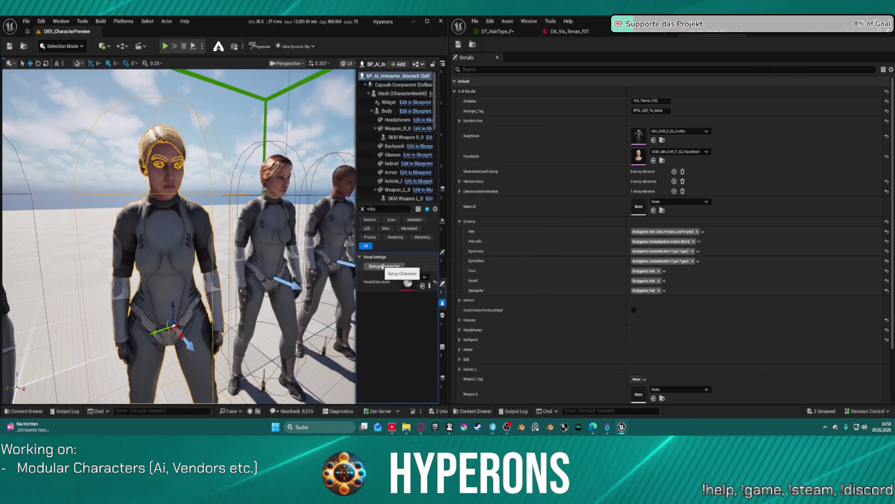
key("f")
left_click_drag(183, 356, 183, 355)
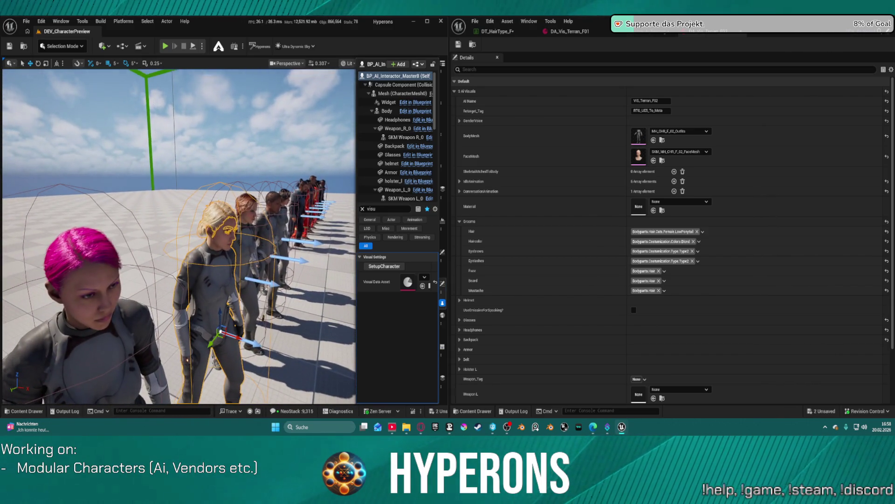
left_click(26, 21)
Close the Unreal Editor, saving DT_HairType_F and the new LowPonytail groom binding
mouse_move(82, 78)
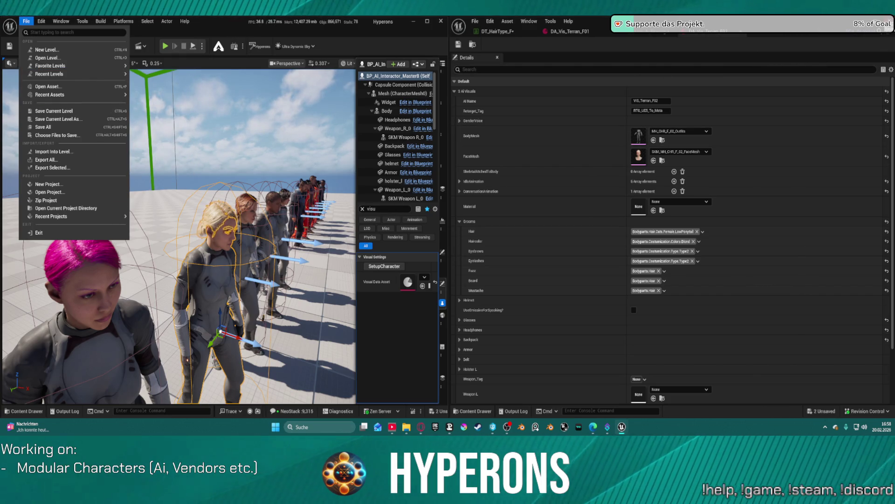
left_click(449, 46)
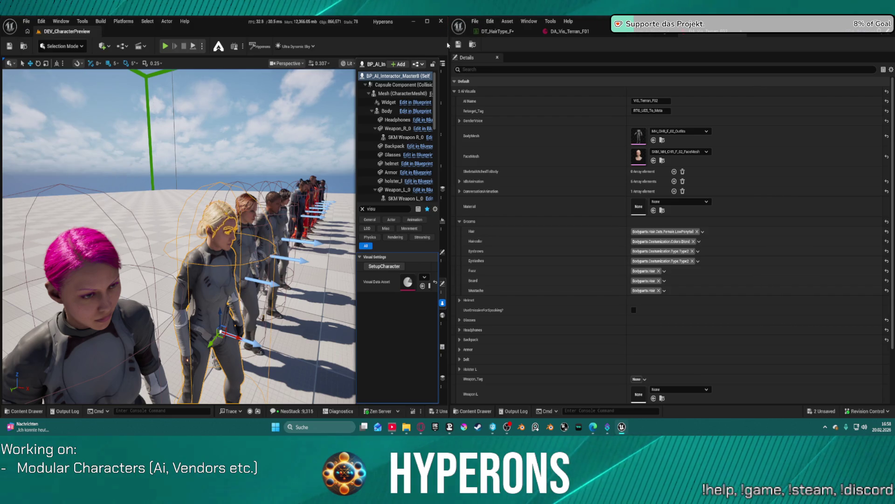
left_click(441, 21)
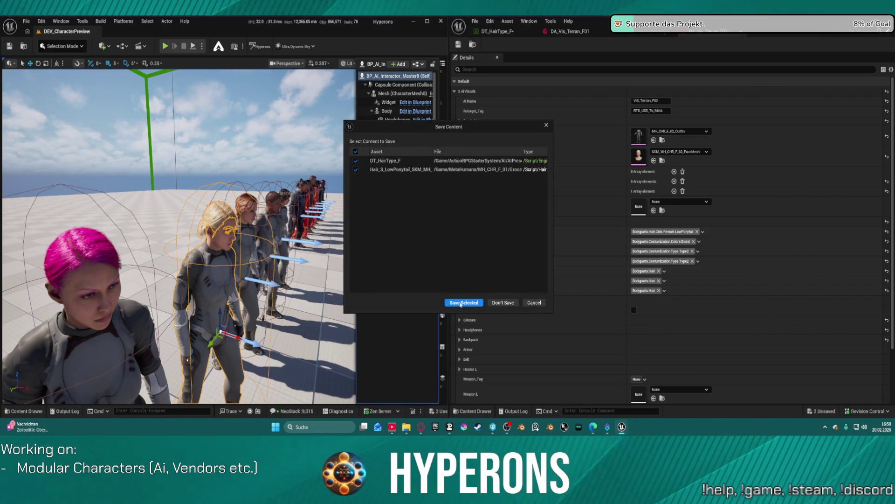
left_click(461, 304)
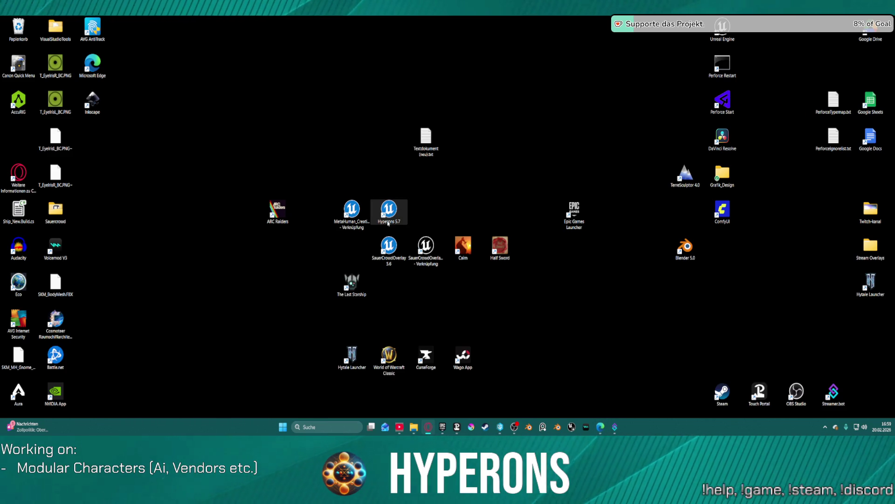
Launch the Hyperons 5.7 project from its desktop shortcut
double_click(389, 222)
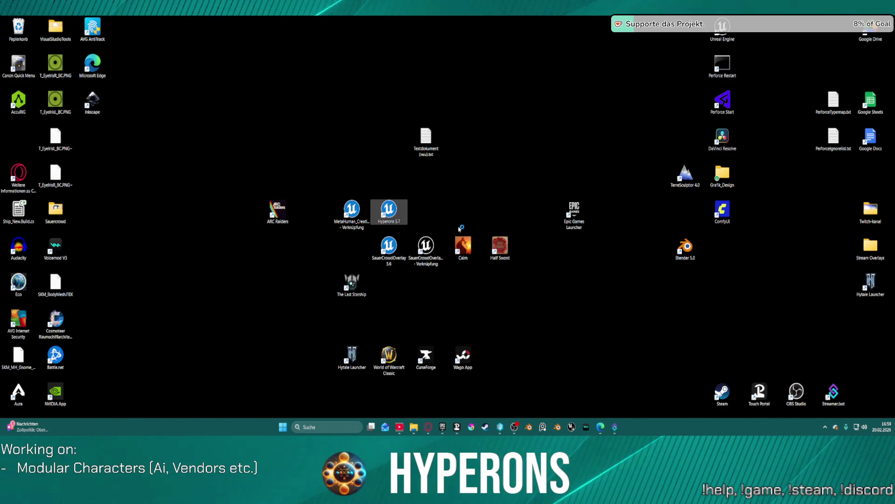
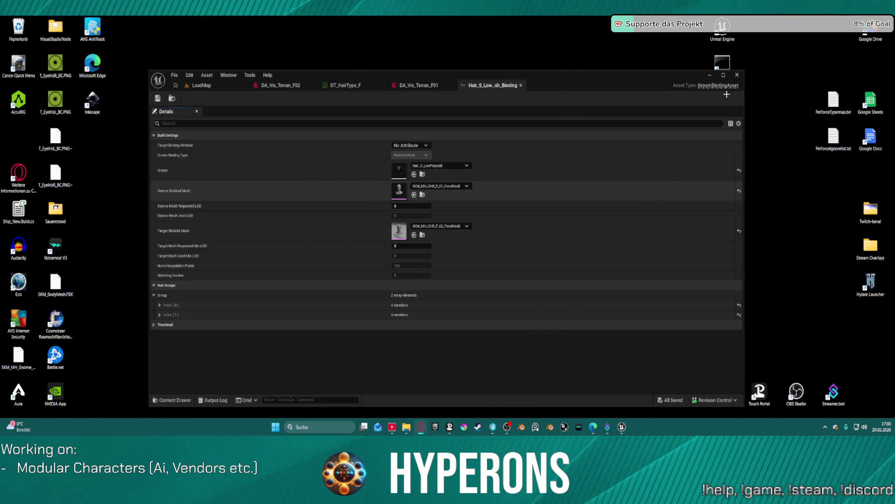
Load DEV_CharacterPreview from Recent Levels and move the F02 data asset into a right-side window
left_click(725, 75)
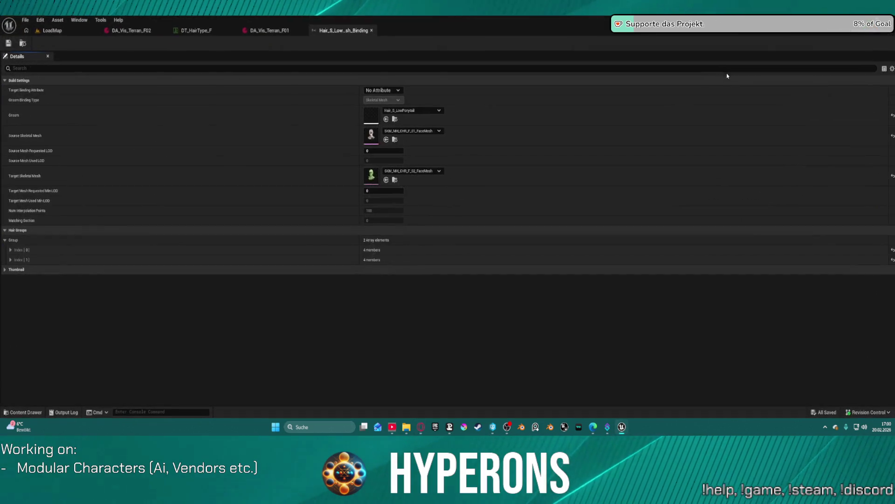
left_click(41, 30)
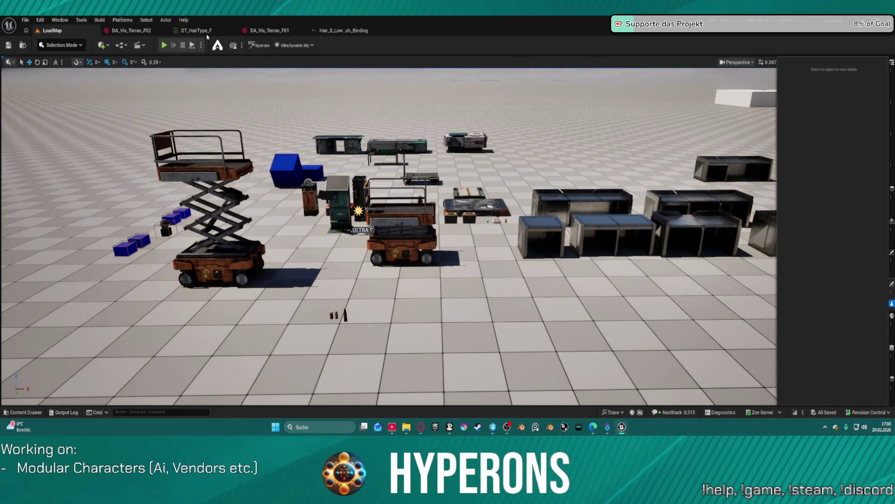
left_click(26, 21)
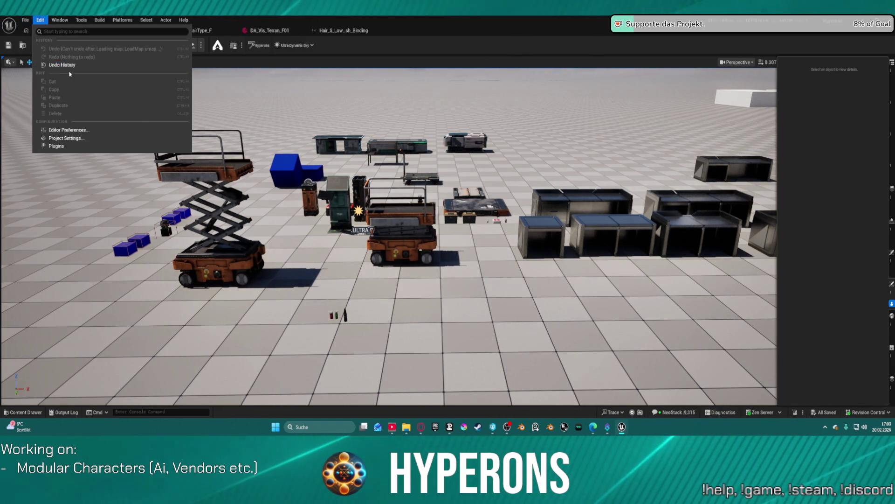
mouse_move(61, 66)
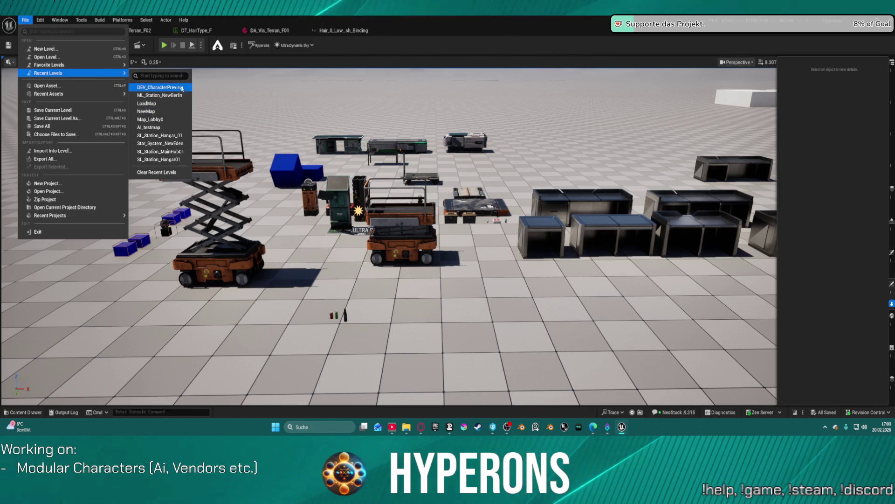
left_click(183, 89)
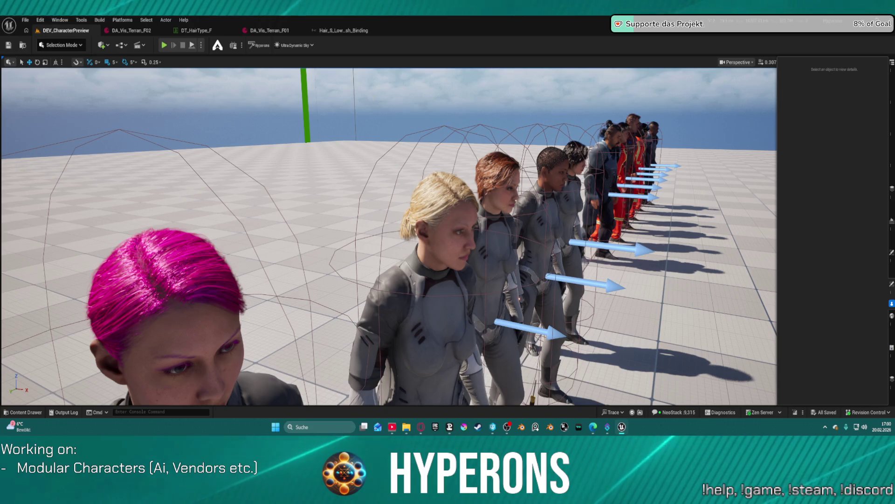
mouse_move(121, 31)
left_mouse_down()
mouse_move(513, 156)
mouse_move(894, 187)
left_mouse_up()
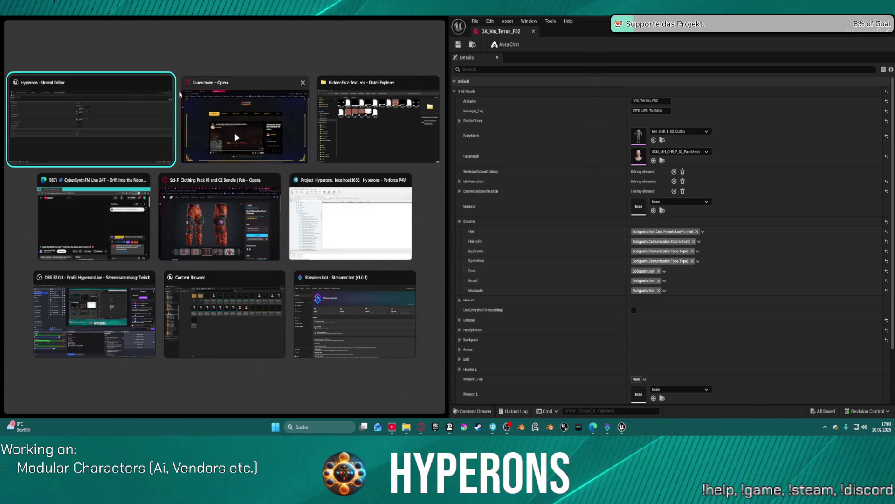
Dock DT_HairType_F and DA_Vis_Terran_F01 in the right window with DEV_CharacterPreview on the left
left_click(126, 107)
mouse_move(135, 30)
left_mouse_down()
mouse_move(466, 51)
mouse_move(494, 31)
left_mouse_up()
left_click_drag(151, 29, 579, 31)
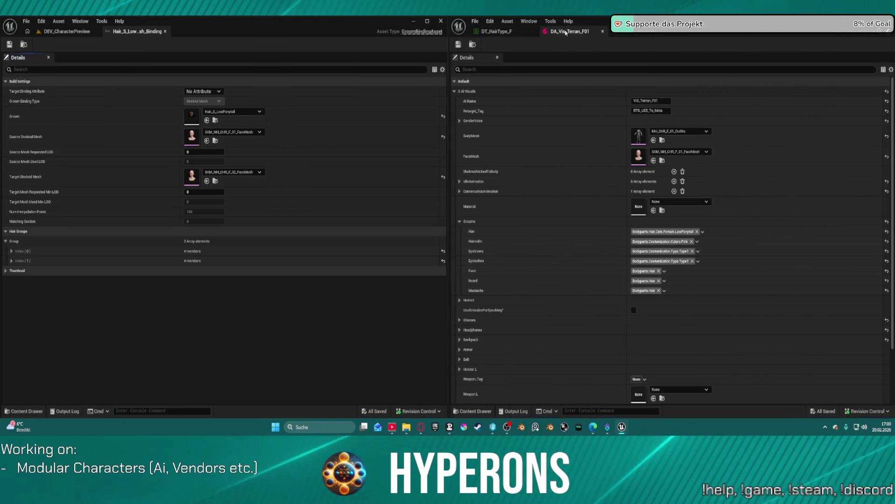
left_click(67, 31)
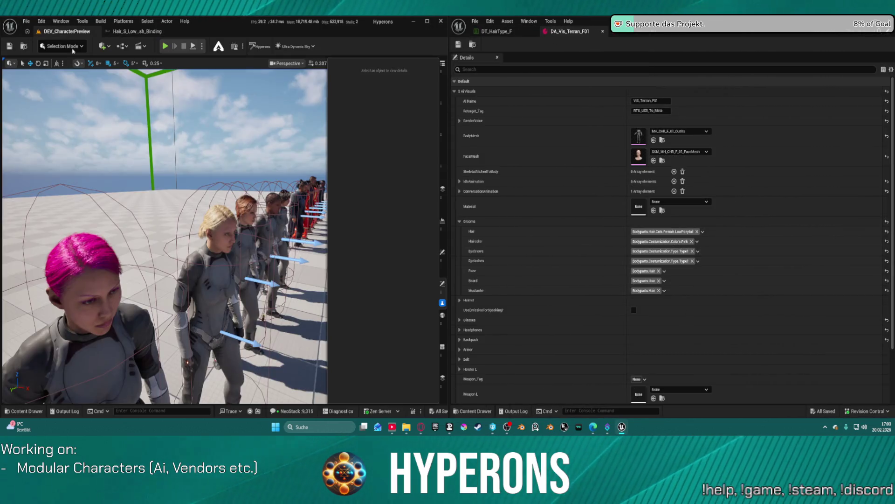
Select the blonde NPC and set DA_Vis_Terran_F01's Hair tag to Straight_Long
left_click(224, 261)
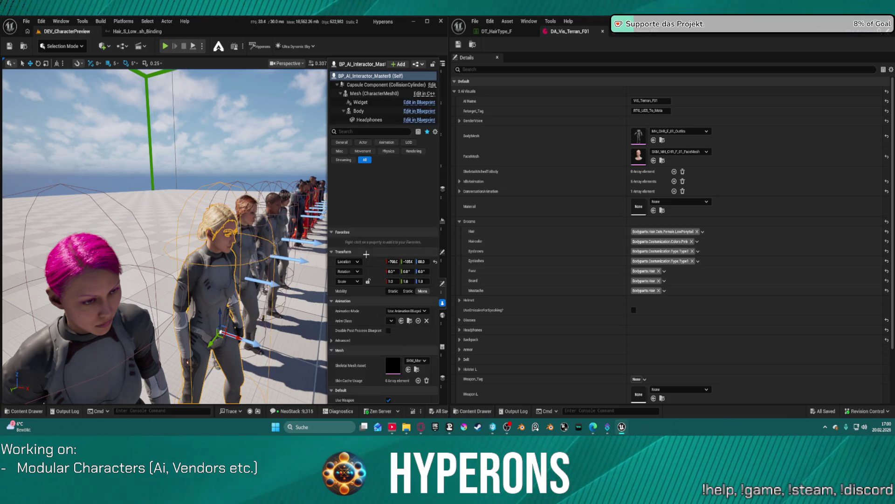
left_click(680, 232)
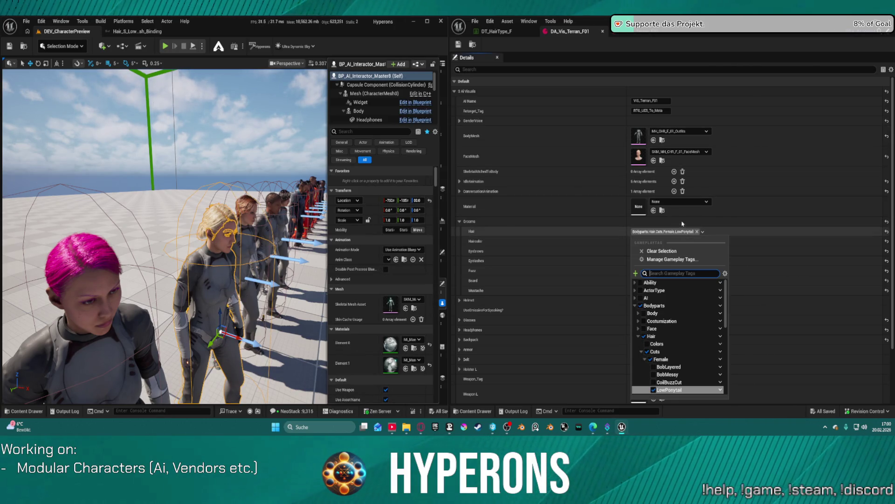
scroll(700, 371, "down", 1)
left_click(675, 374)
scroll(368, 224, "down", 2)
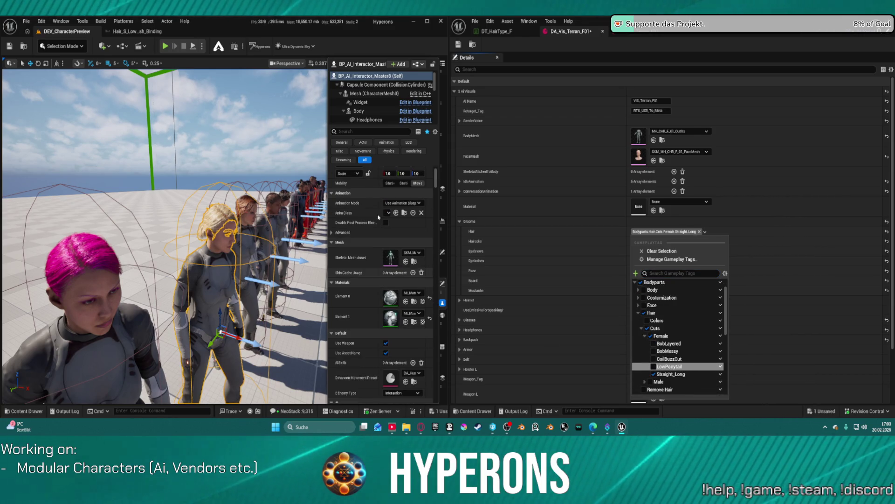
Filter the Details panel for visual settings and run SetupCharacter to rebuild her look
left_click(353, 132)
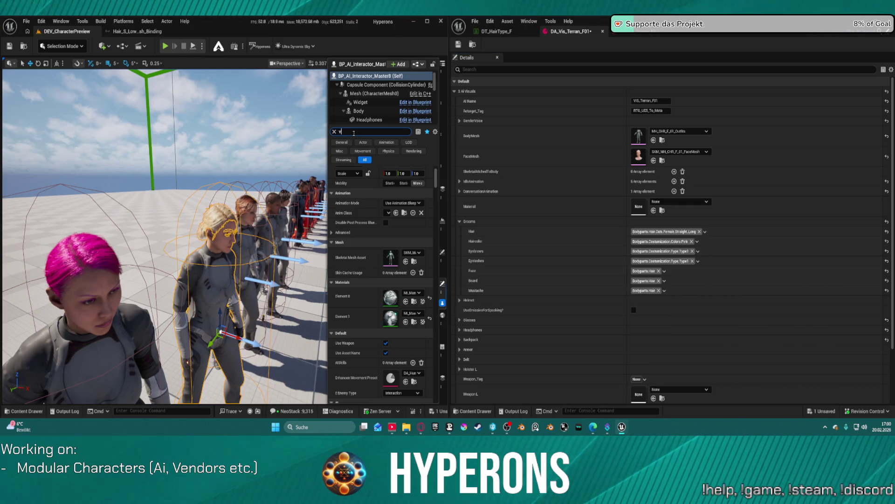
type("isua")
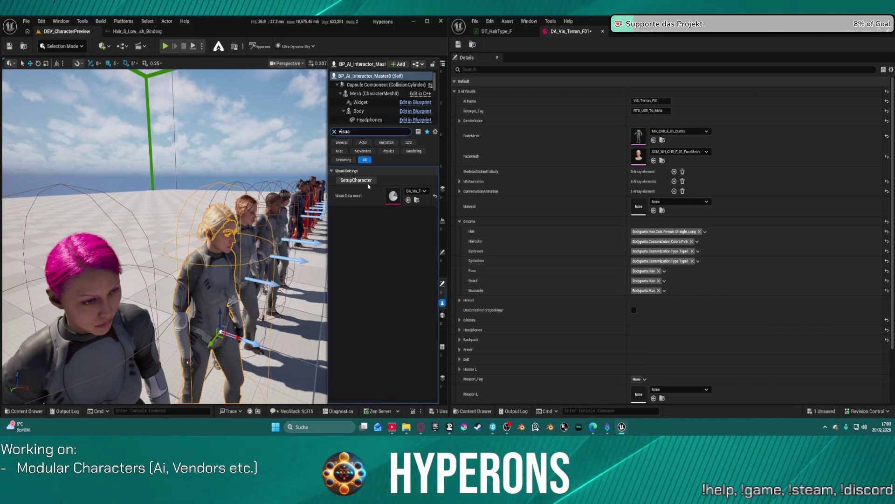
left_click(366, 184)
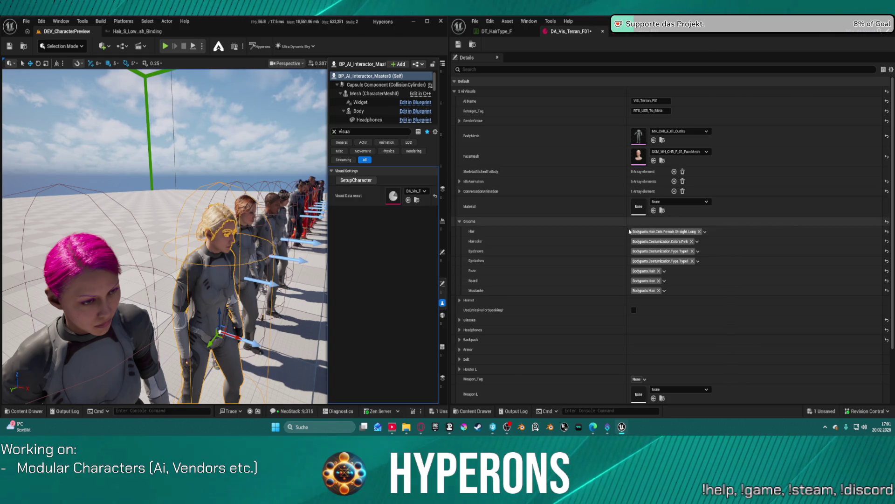
Set DA_Vis_Terran_F01's Hair tag back to LowPonytail
left_click(685, 232)
scroll(672, 355, "down", 1)
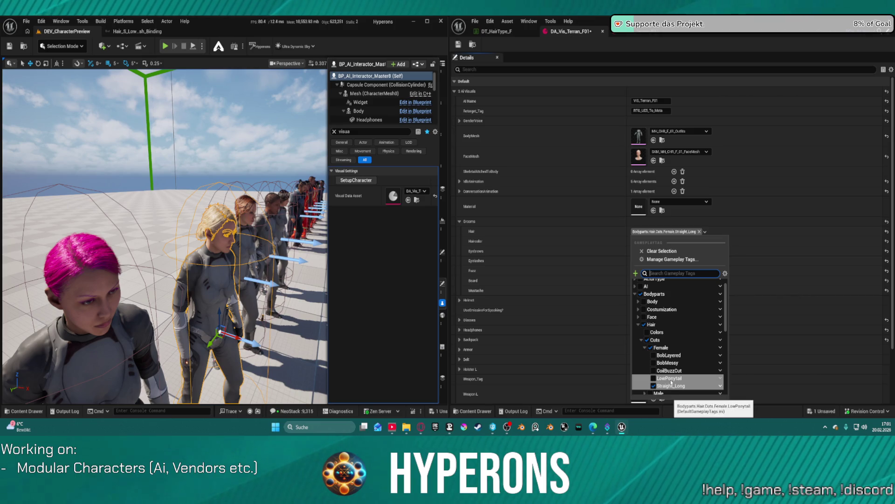
left_click(670, 378)
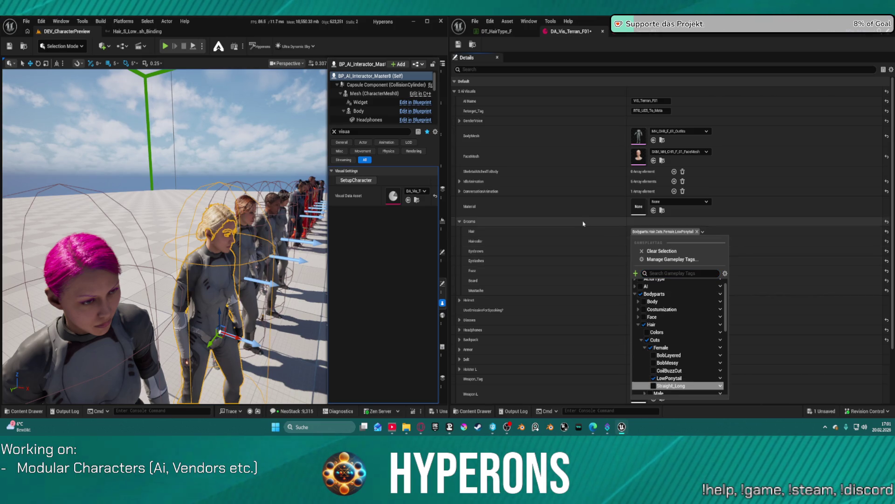
Give DA_Vis_Terran_F02 the Straight_Long Hair tag and save it
left_click(647, 32)
left_click(668, 232)
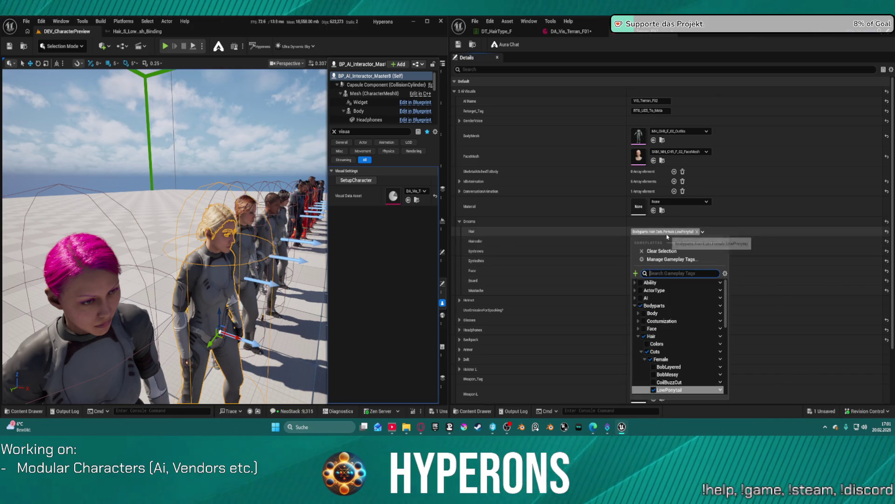
scroll(672, 369, "down", 1)
left_click(683, 363)
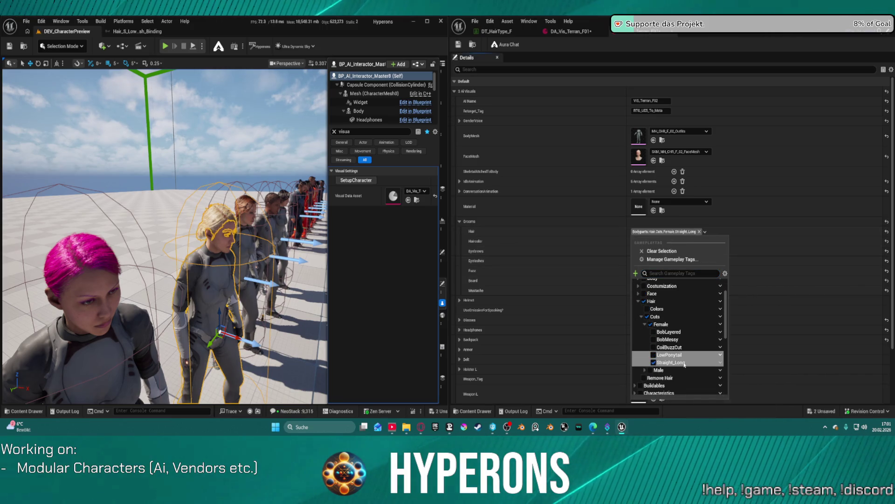
left_click(459, 46)
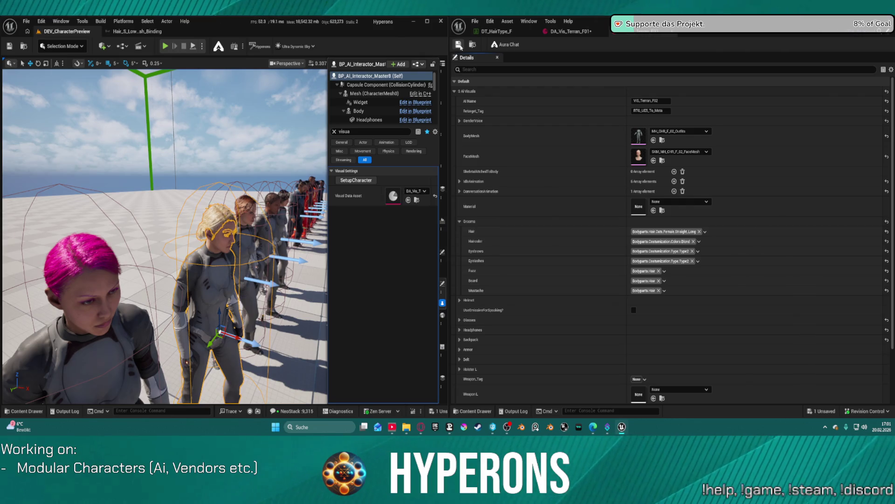
mouse_move(252, 263)
left_mouse_down()
mouse_move(290, 339)
mouse_move(251, 392)
mouse_move(243, 383)
left_mouse_up()
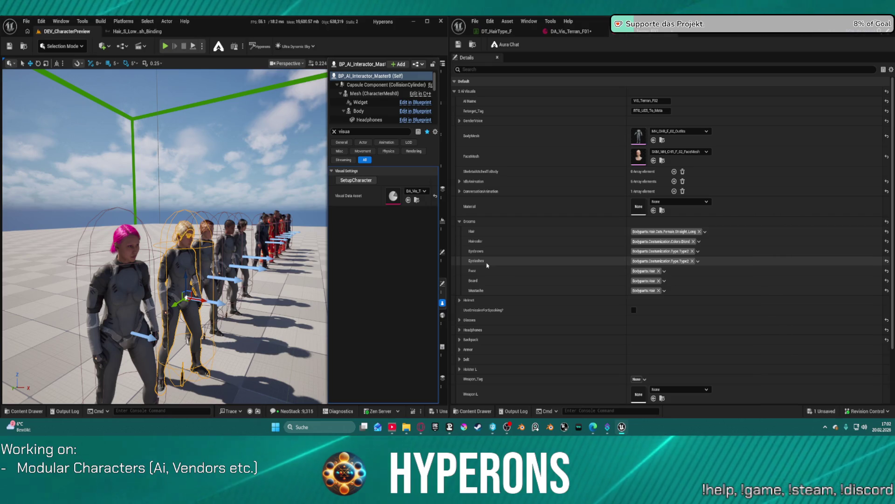
Check the LowPonytail groom binding asset, then show DEV_CharacterPreview beside the DT_HairType_F table
mouse_move(163, 279)
left_mouse_down()
mouse_move(140, 252)
mouse_move(139, 234)
mouse_move(140, 331)
left_mouse_up()
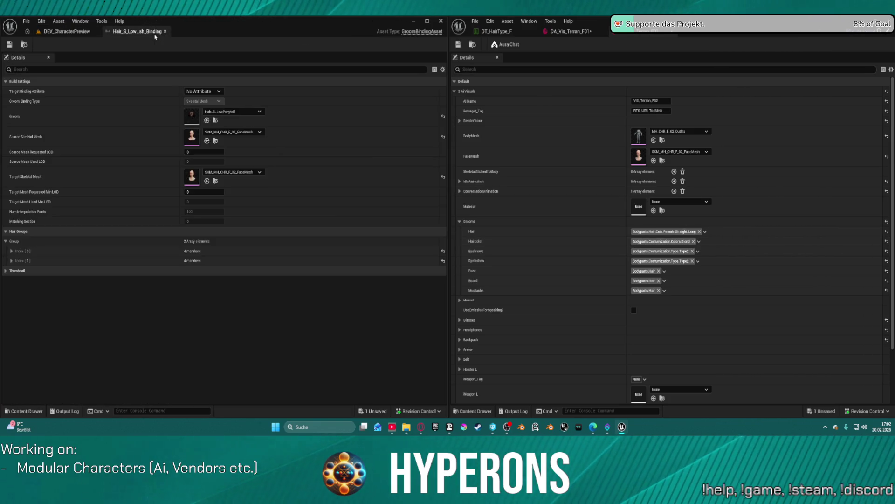
left_click(155, 36)
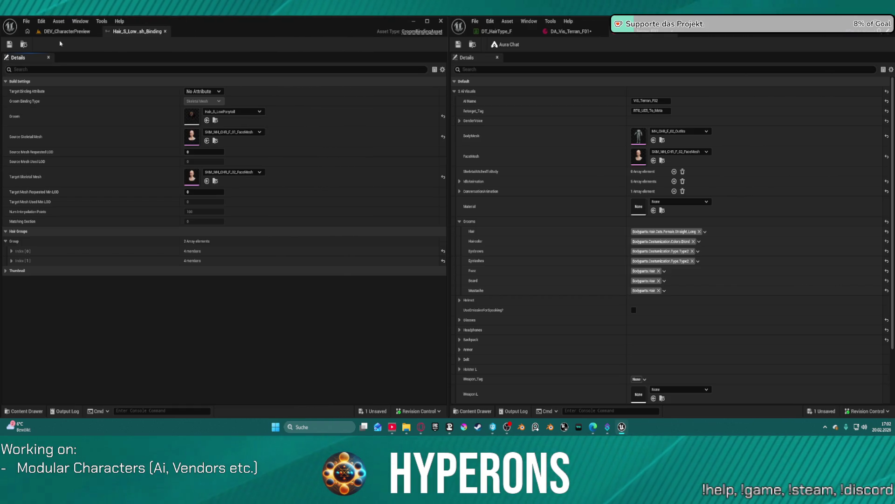
left_click(57, 32)
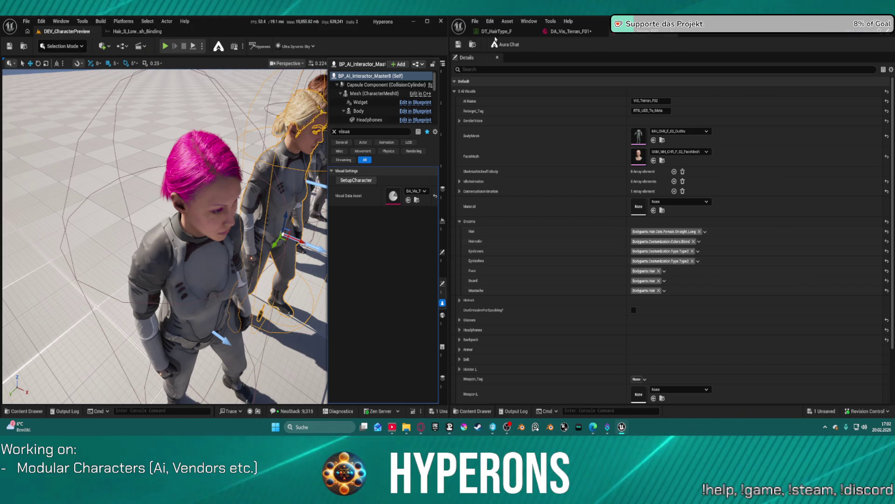
left_click(497, 31)
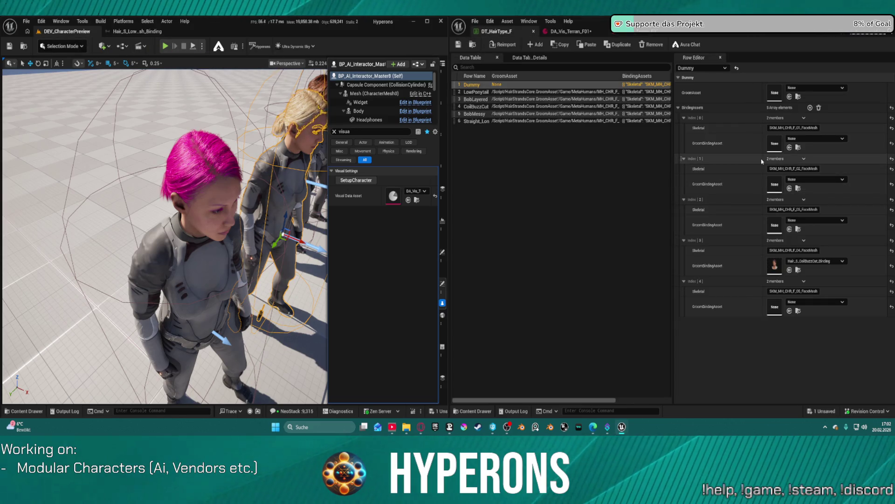
Set the LowPonytail row's Index[3] GroomBindingAsset to the F_04 LowPonytail binding
left_click(476, 92)
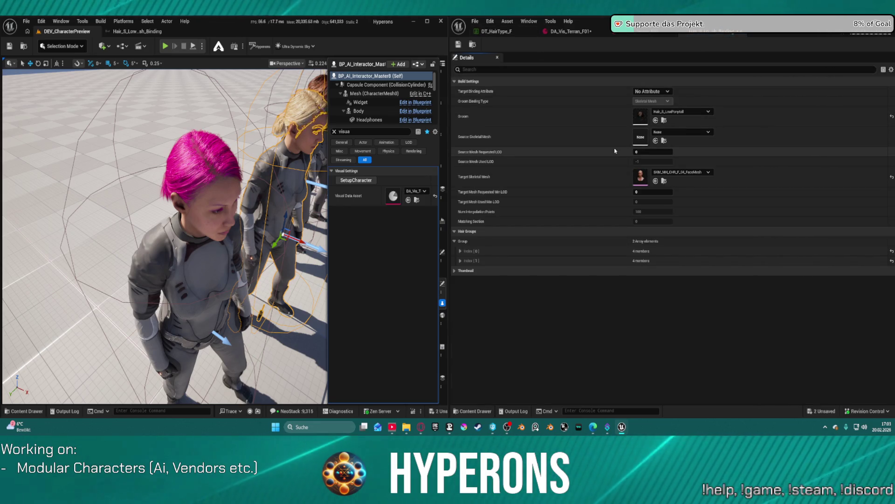
left_click(492, 32)
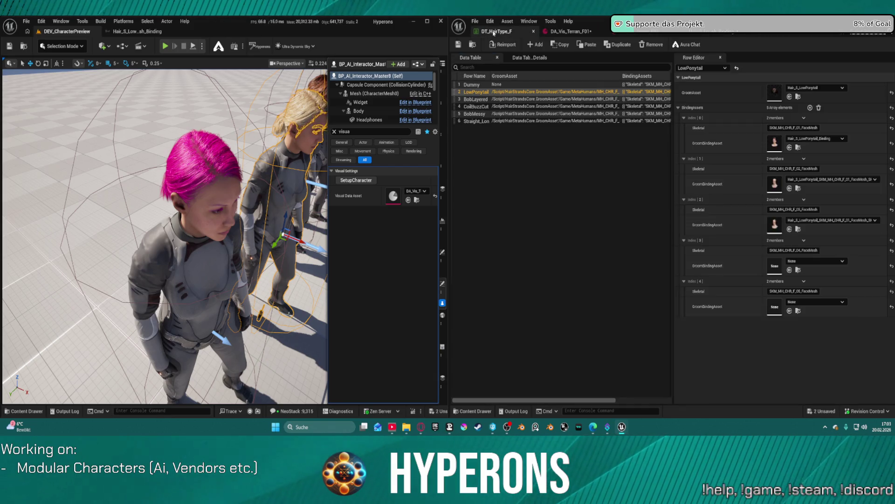
left_click(790, 270)
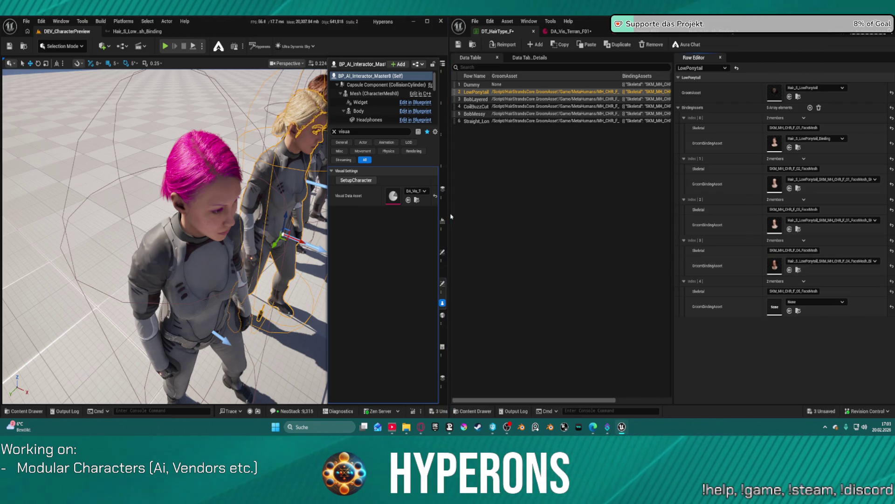
mouse_move(163, 233)
left_mouse_down()
mouse_move(154, 187)
mouse_move(166, 149)
left_mouse_up()
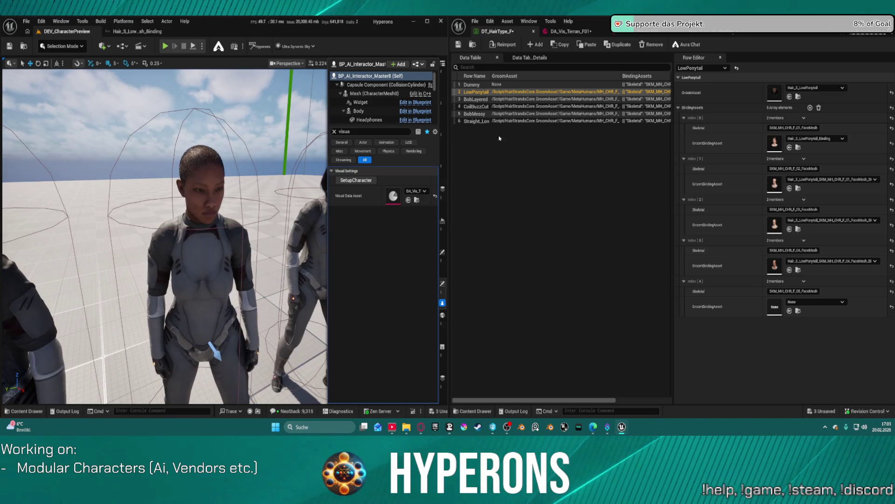
left_click(201, 243)
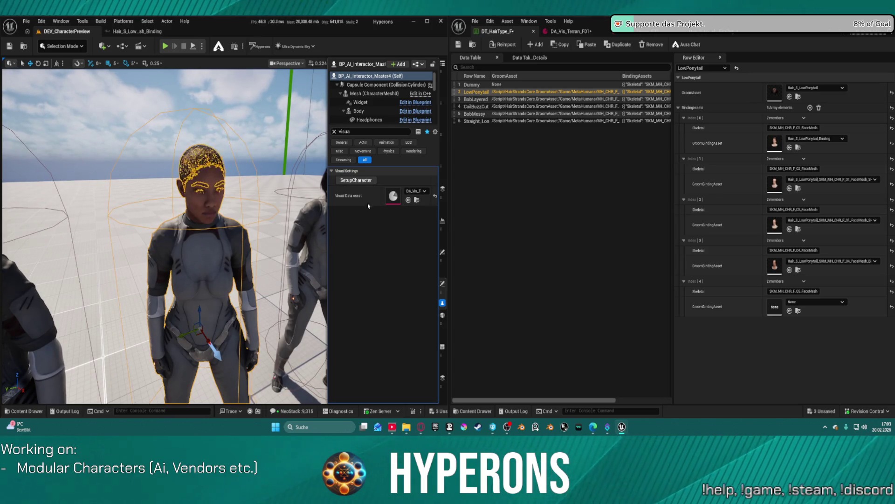
Frame the neighbouring NPC, then open the brown-haired character's visual data asset
double_click(393, 196)
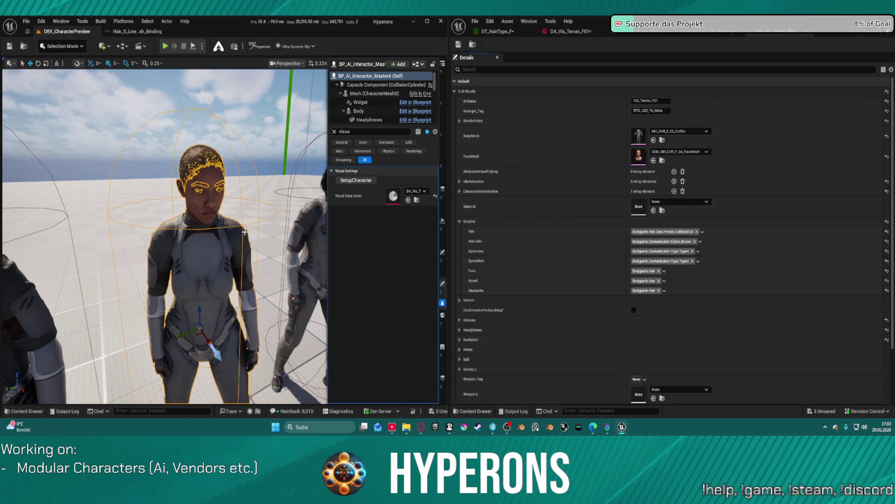
left_click(46, 310)
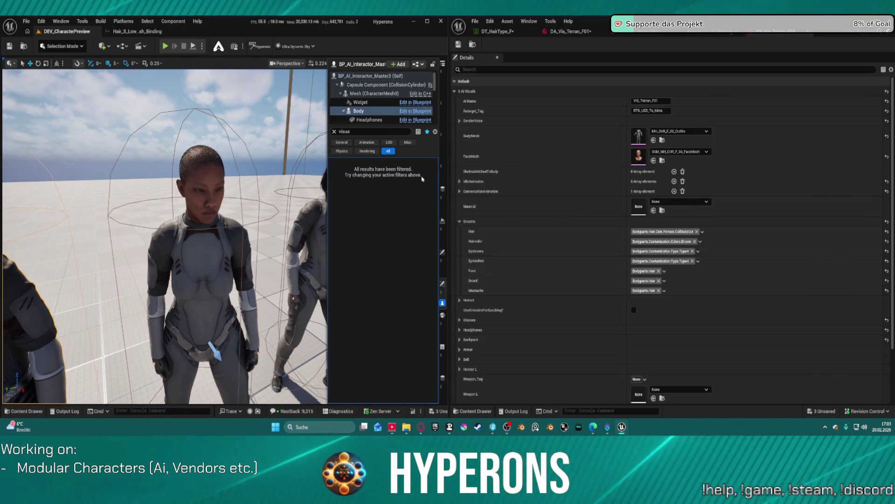
key("f")
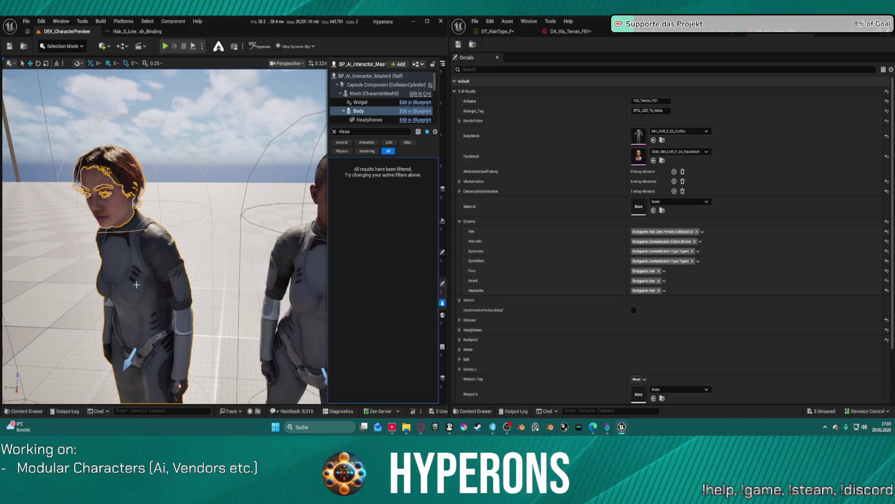
left_click(219, 336)
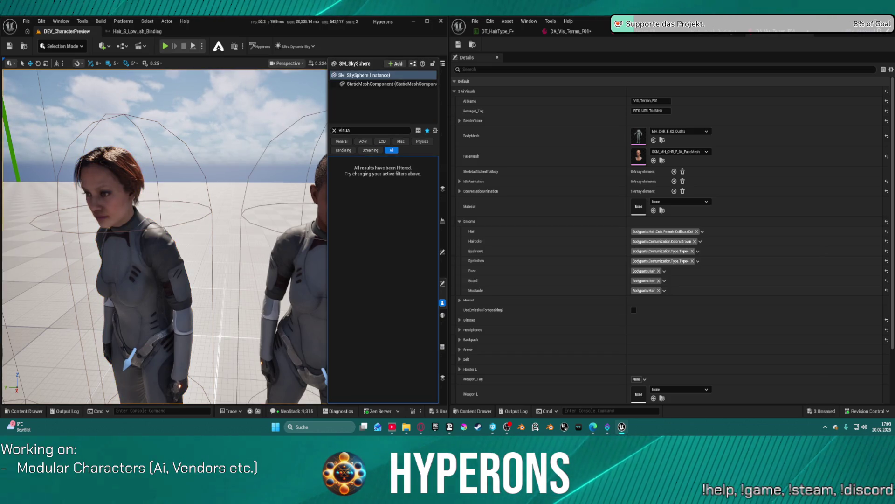
left_click(102, 184)
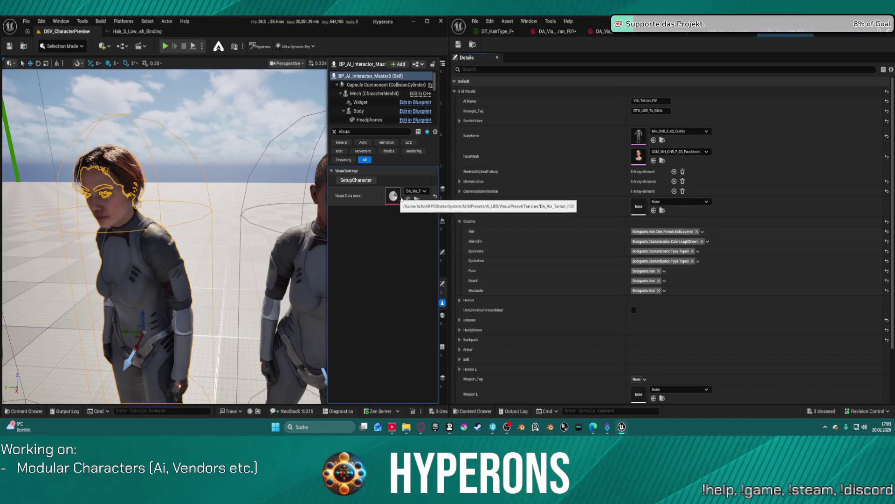
double_click(393, 196)
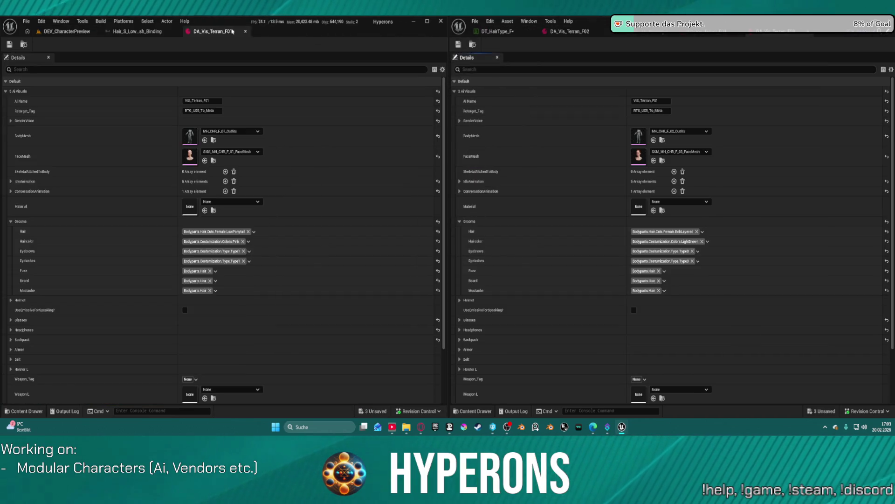
Compare groom binding tabs, close the extra one, and open DA_Vis_Terran_F03's Hair tag choices
left_click_drag(201, 32, 589, 32)
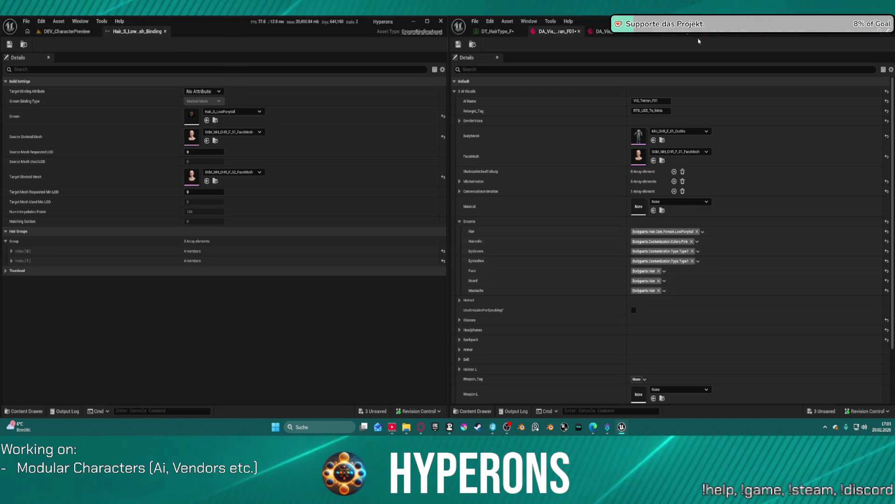
left_click(552, 30)
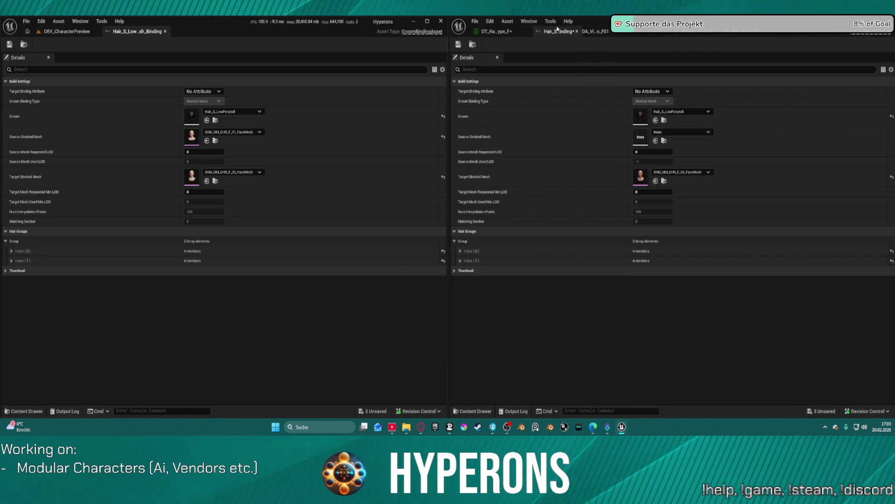
left_click_drag(596, 31, 802, 34)
left_click(557, 32)
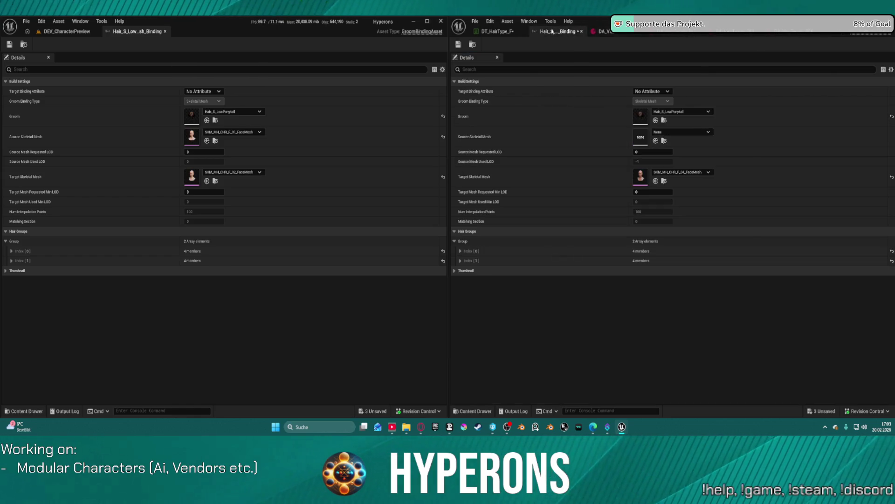
middle_click(558, 35)
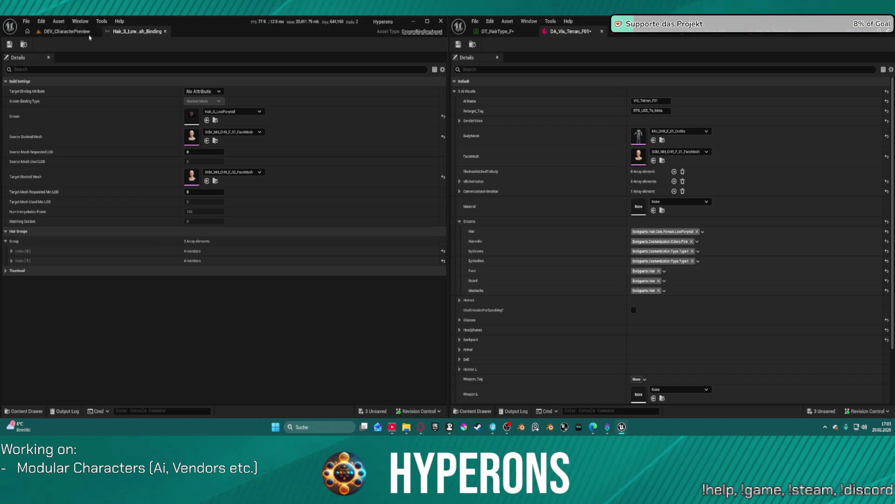
left_click(88, 32)
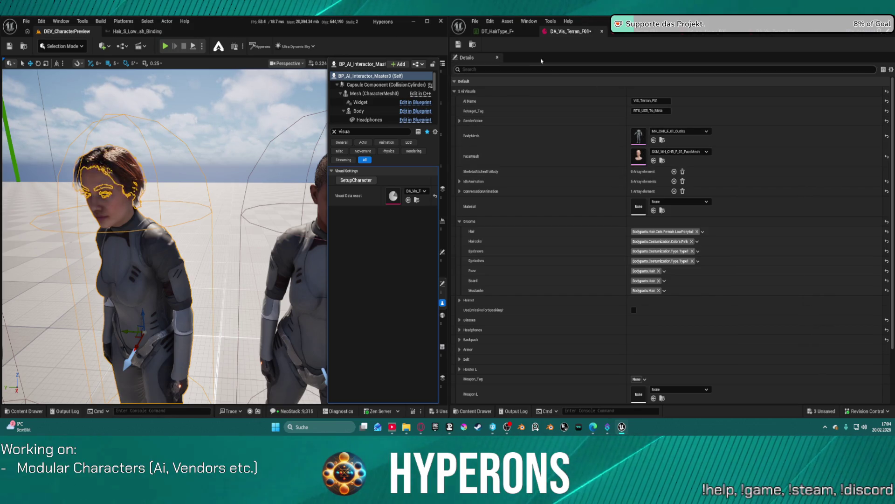
left_click(717, 34)
left_click(668, 232)
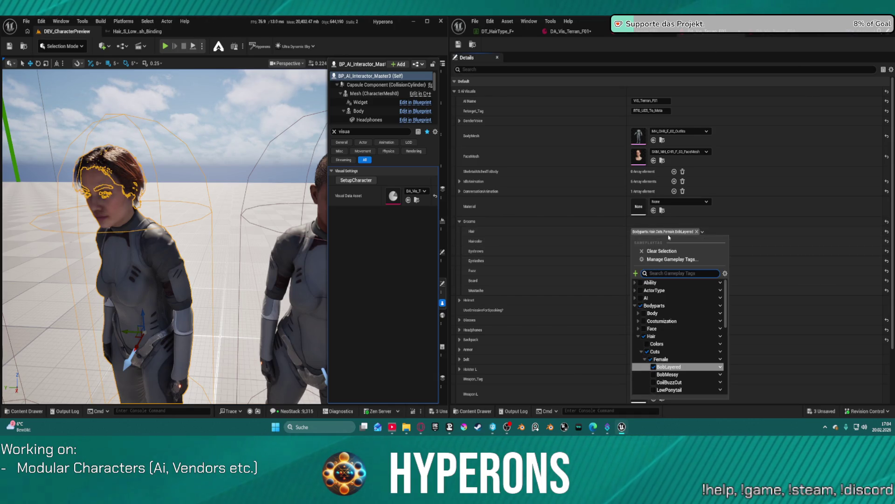